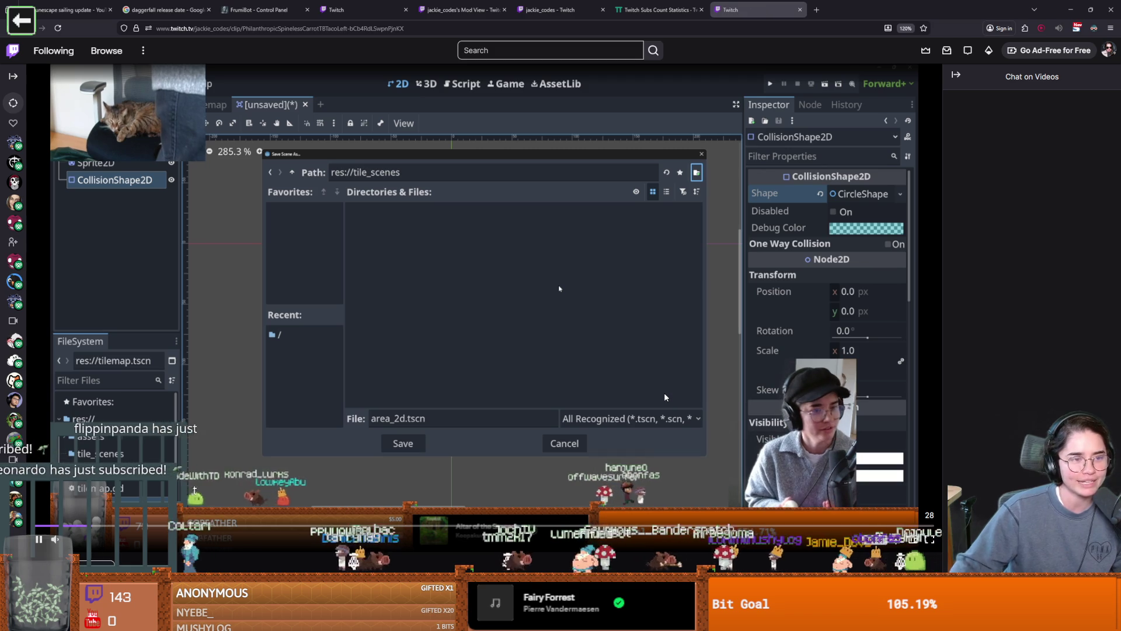
# - Let the Godot editing clip play to its end, then exit full-screen viewing in the Twitch player
pyautogui.scroll(-5, 664, 392)
pyautogui.scroll(4, 626, 354)
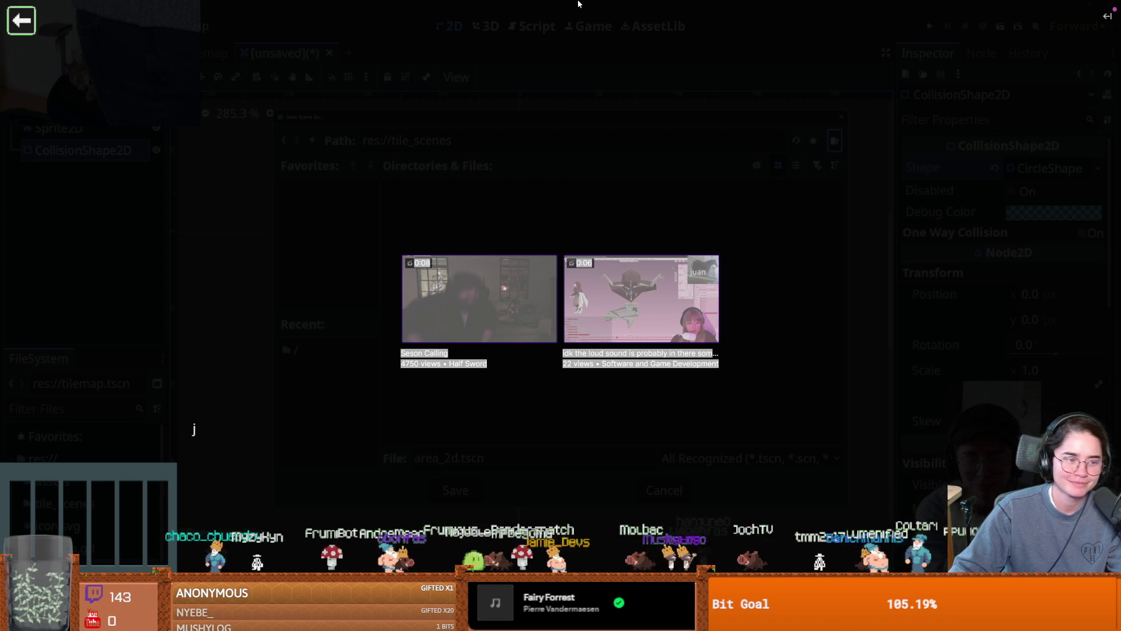
pyautogui.press('Escape')
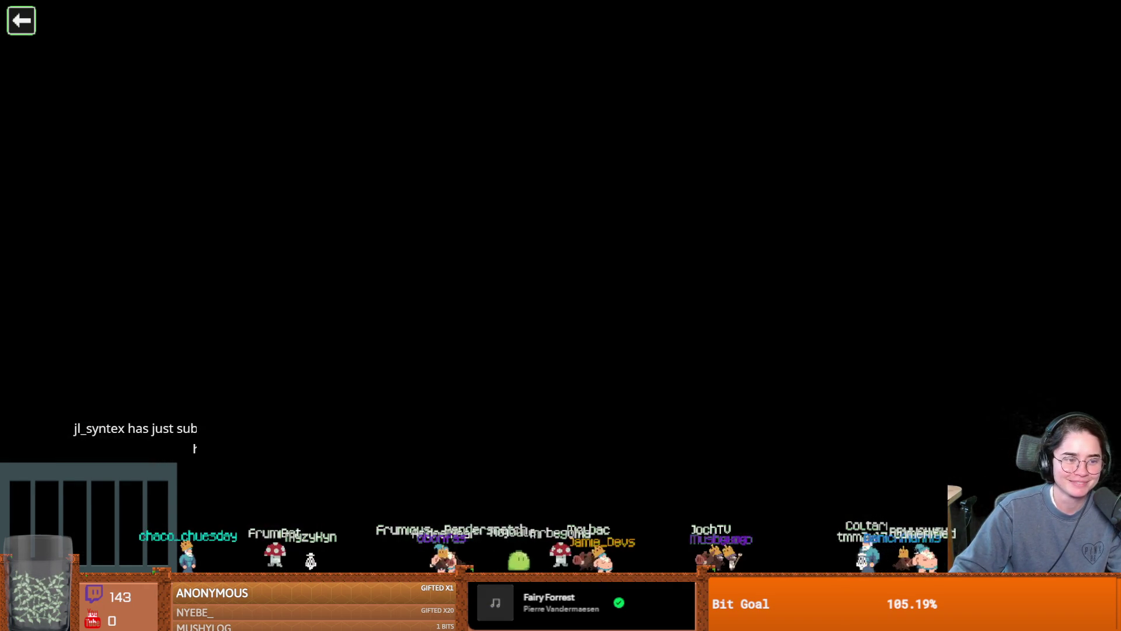
# - Switch to the running dungeon game, showing the boss room with spike tiles around the knight
pyautogui.hotkey('alt', 'Tab')
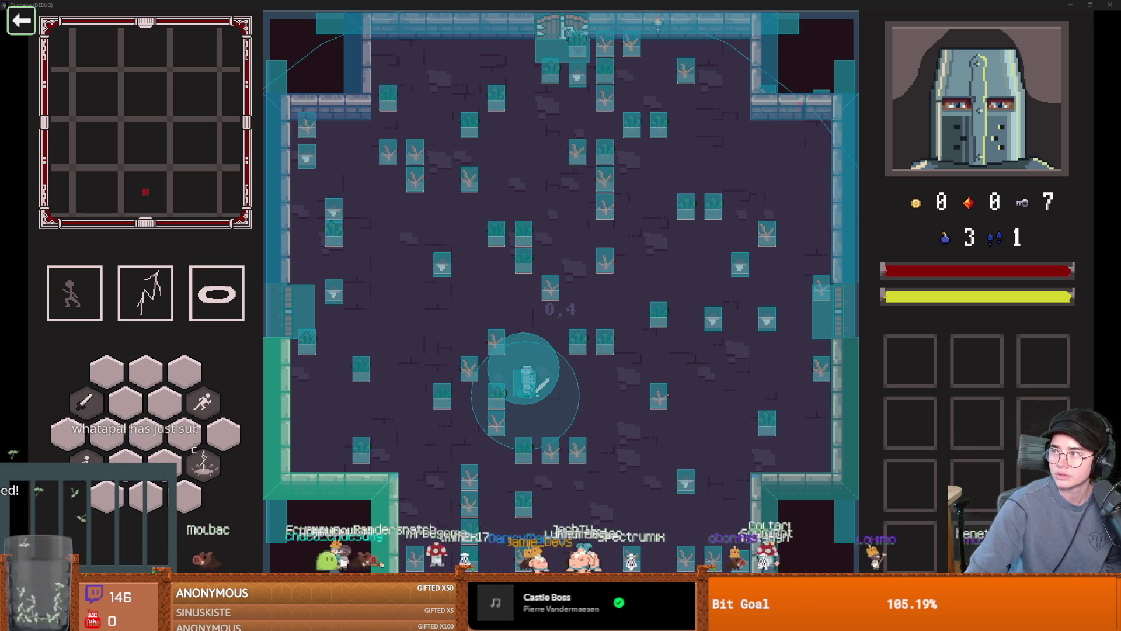
# - Scroll the TwitchTracker subscriber rankings to ranks #351–#360, then return to the game
pyautogui.hotkey('alt', 'Tab')
pyautogui.scroll(-5, 439, 363)
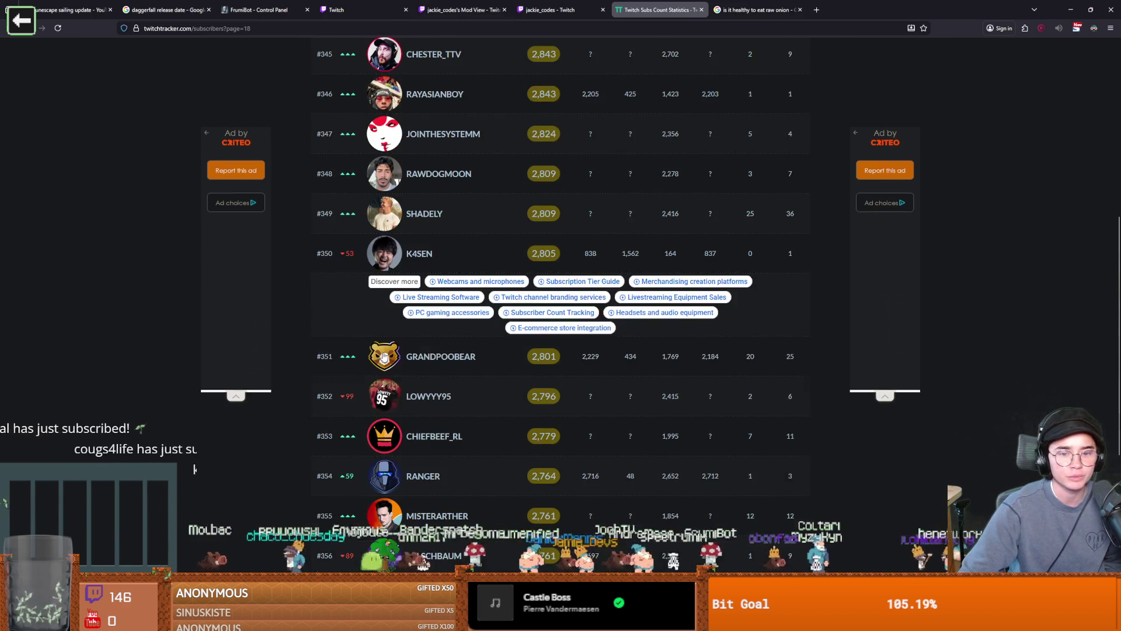
pyautogui.scroll(-6, 439, 363)
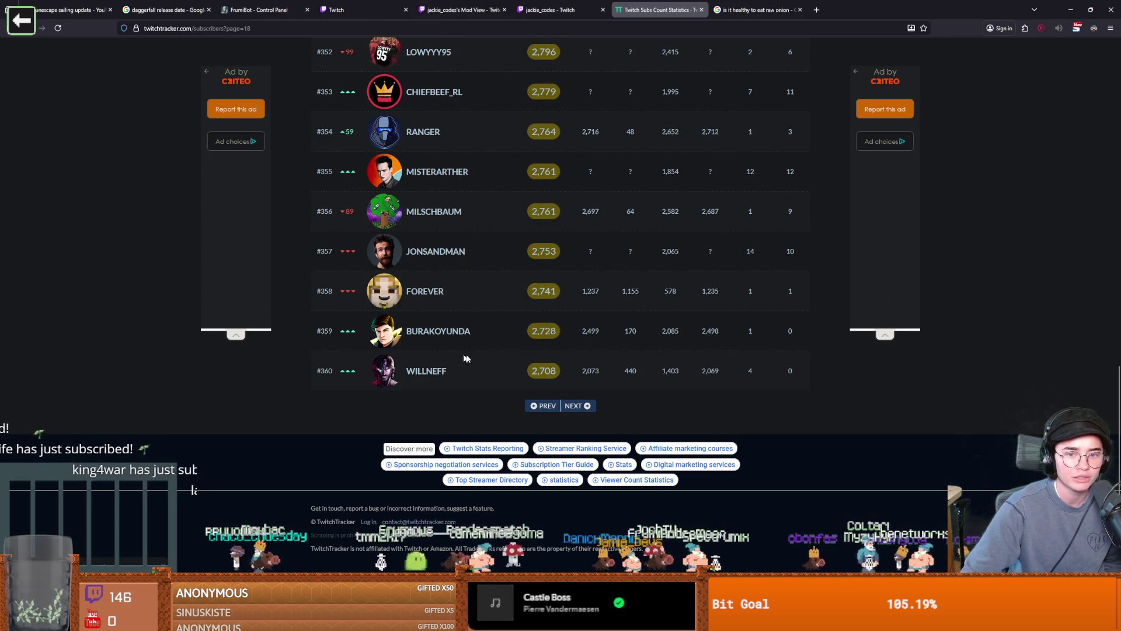
pyautogui.scroll(5, 548, 362)
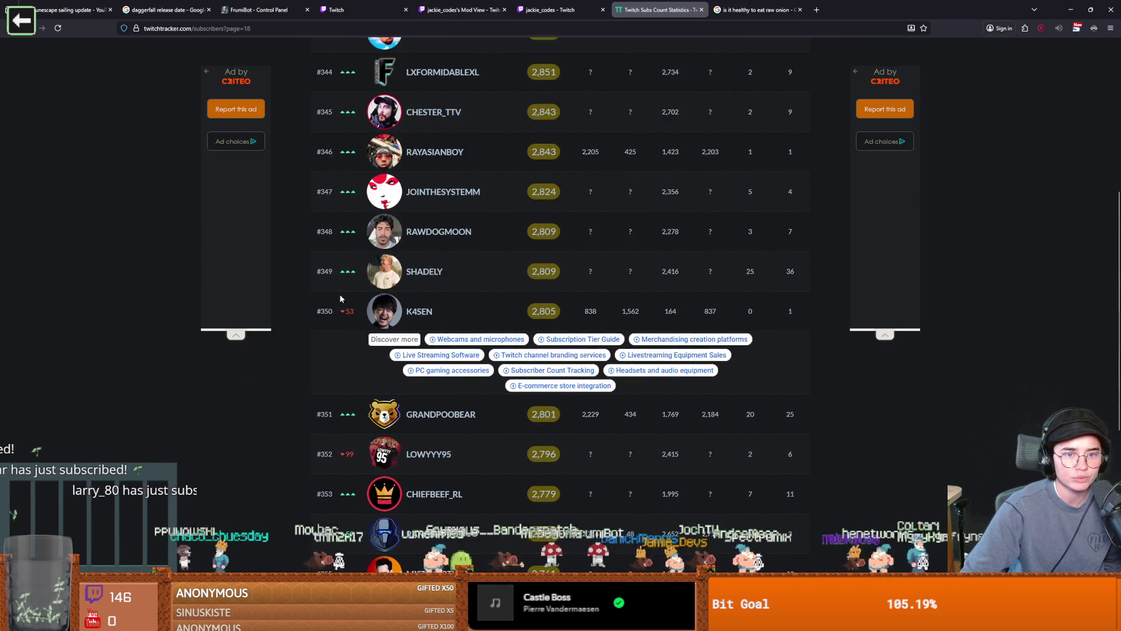
pyautogui.scroll(-4, 342, 303)
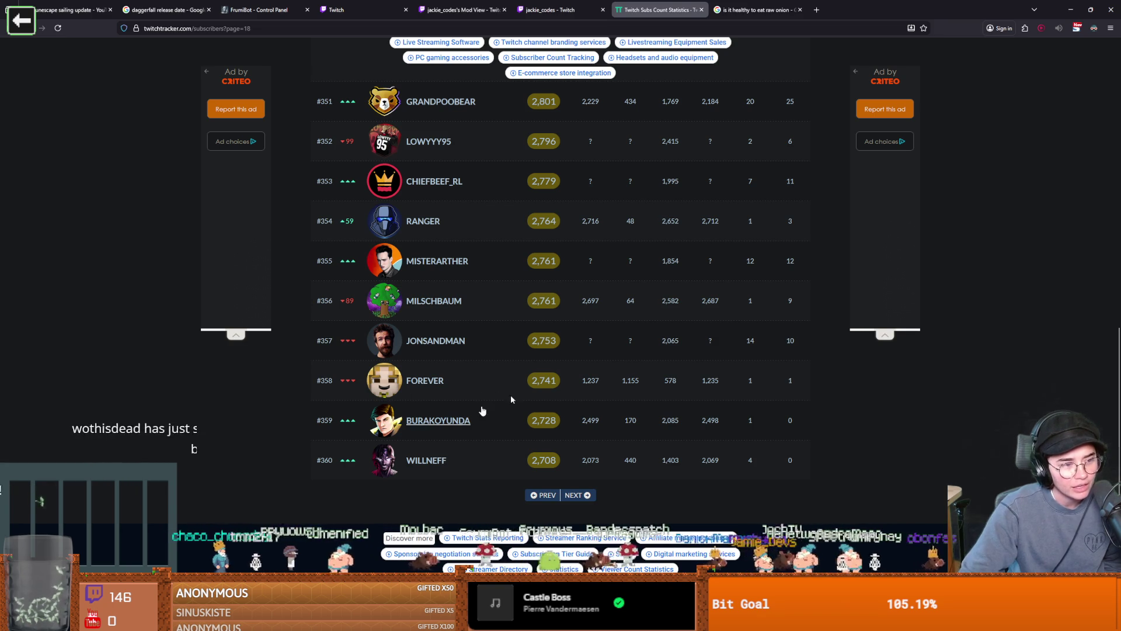
pyautogui.hotkey('alt', 'Tab')
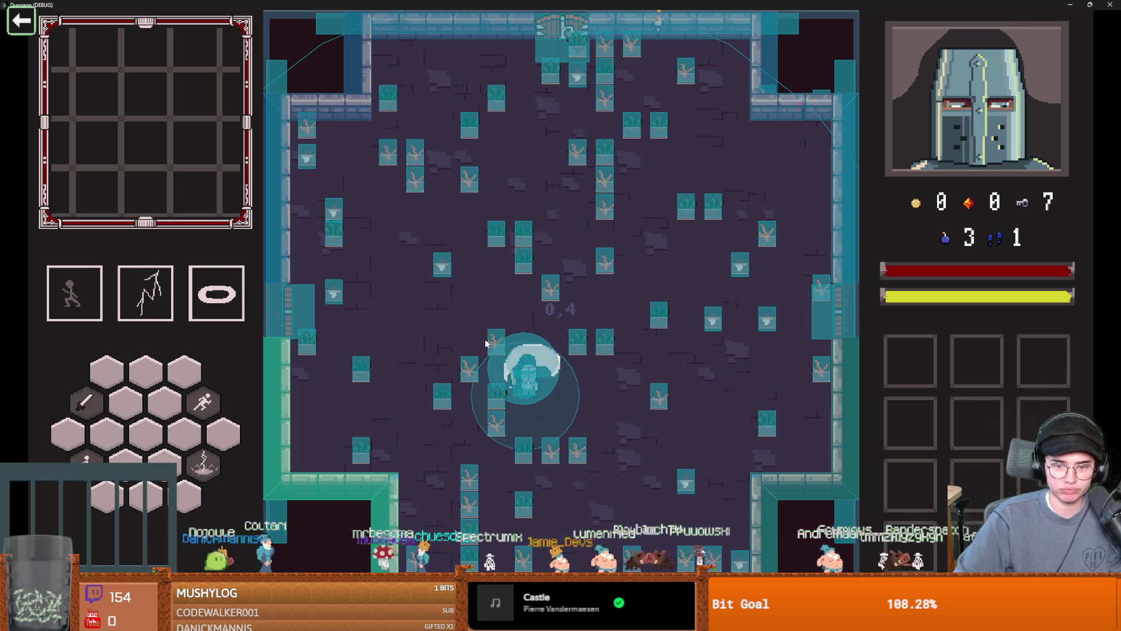
# - Walk the knight around the upper-left of the boss room, slashing the first grass tiles
pyautogui.press('w')
pyautogui.press('a')
pyautogui.press('w')
pyautogui.press('d')
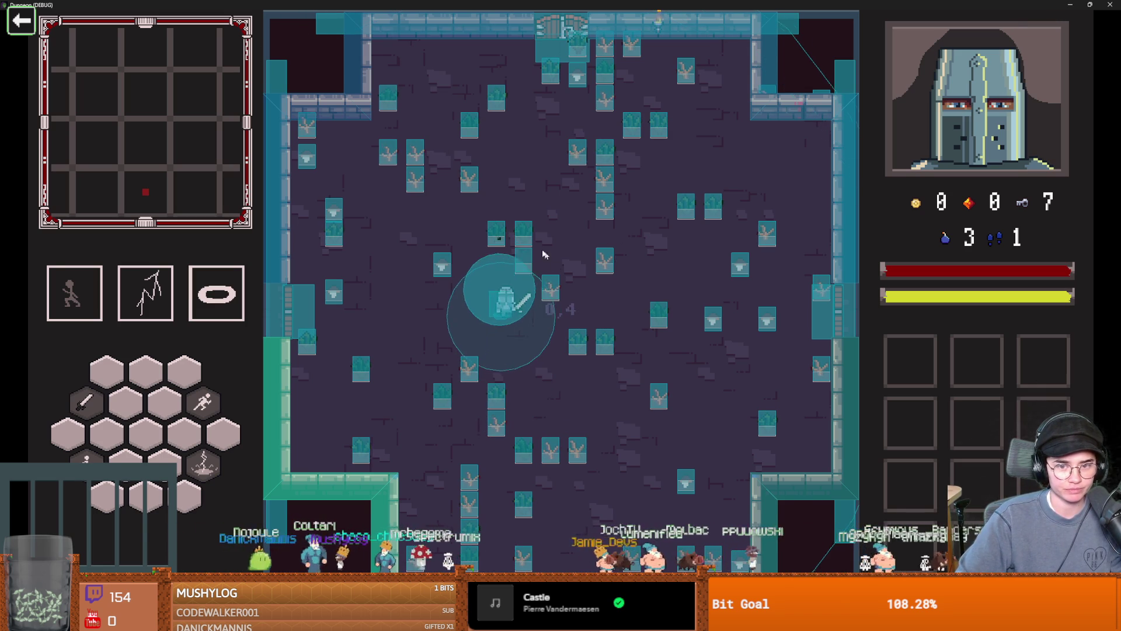
pyautogui.press('a')
pyautogui.press('s')
pyautogui.press('w')
pyautogui.press('a')
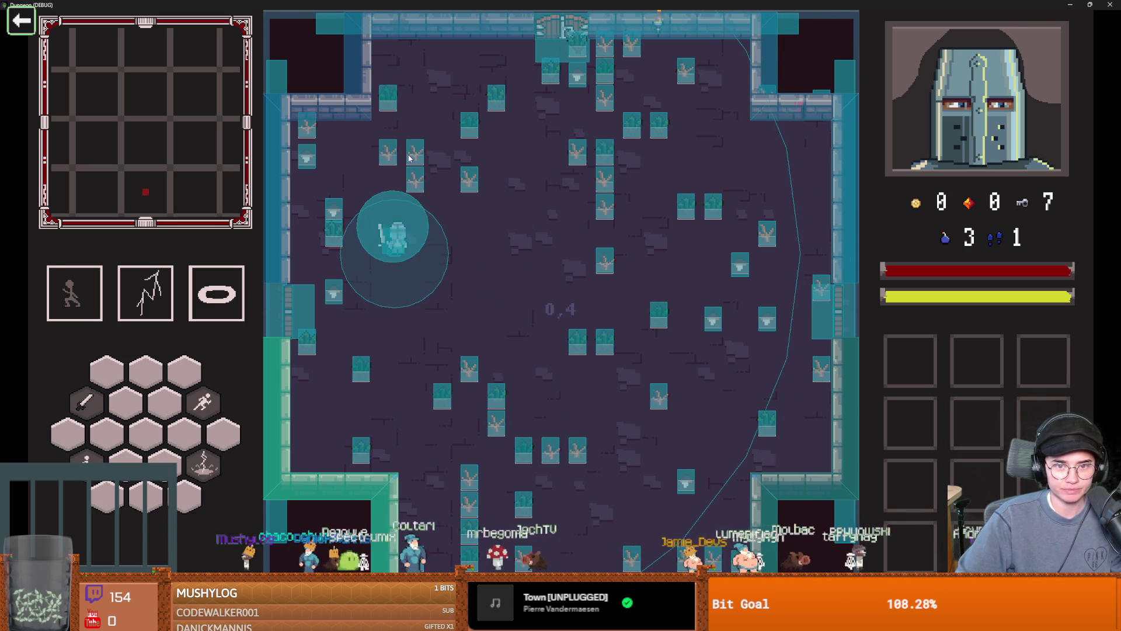
pyautogui.press('d')
pyautogui.click(486, 205)
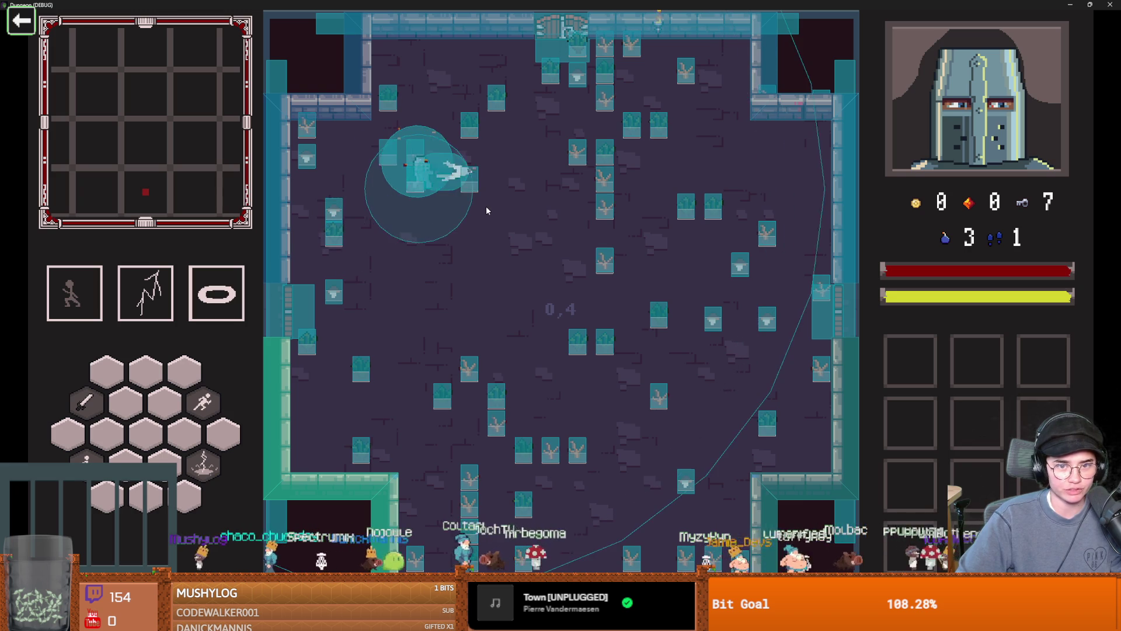
pyautogui.press('d')
pyautogui.press('w')
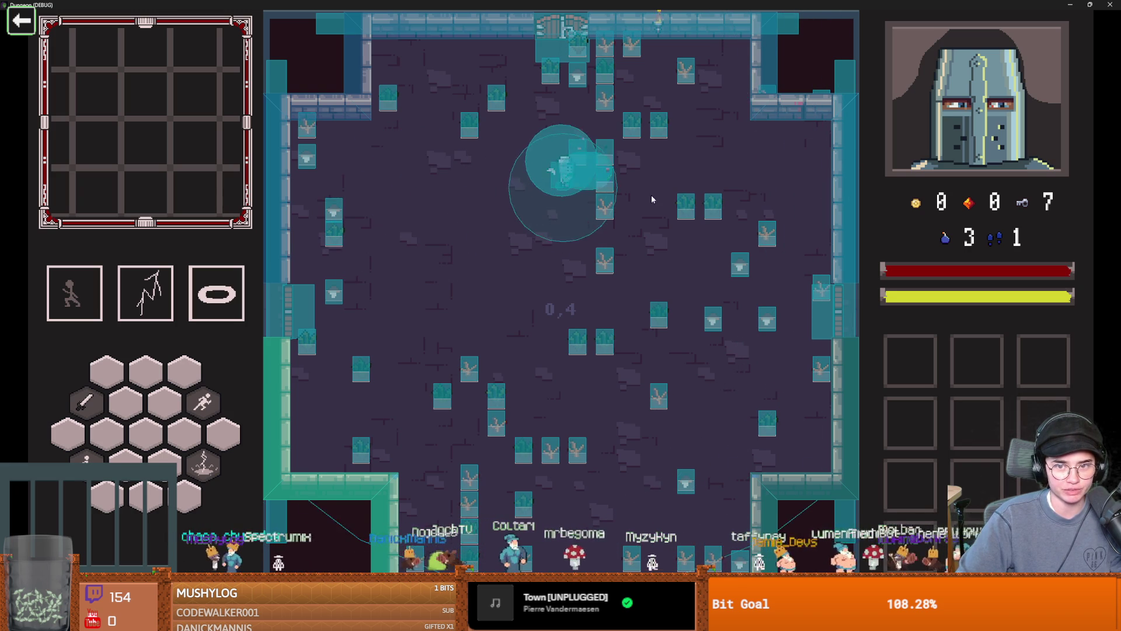
pyautogui.click(650, 193)
# - Move to the room's right side and centre, cutting two grass tiles and nearby patches
pyautogui.press('a')
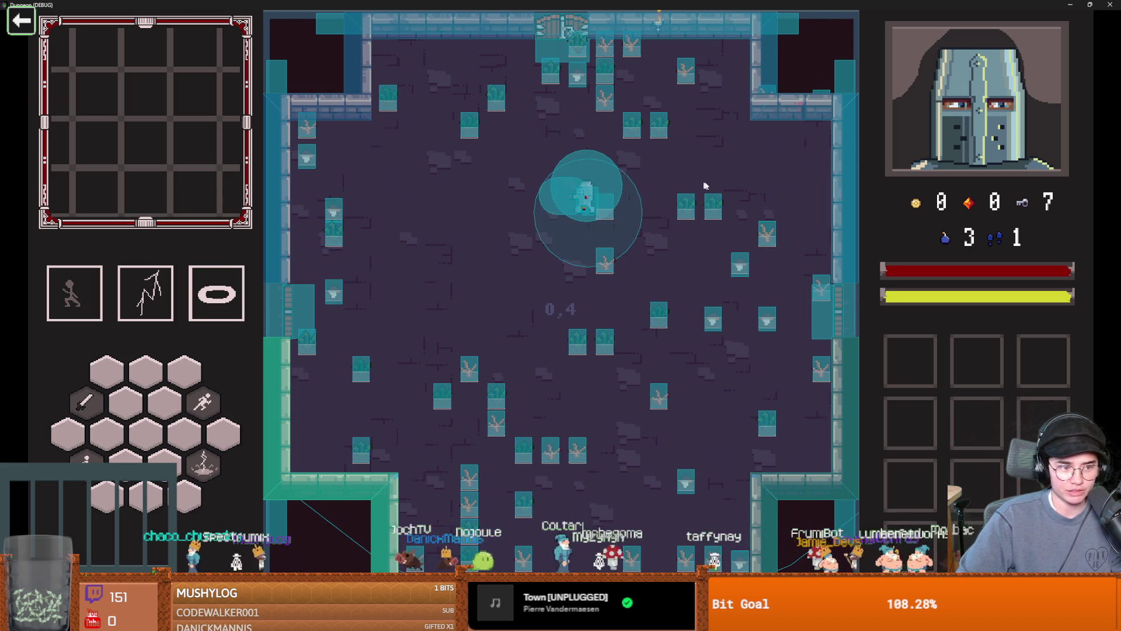
pyautogui.press('d')
pyautogui.press('s')
pyautogui.click(770, 215)
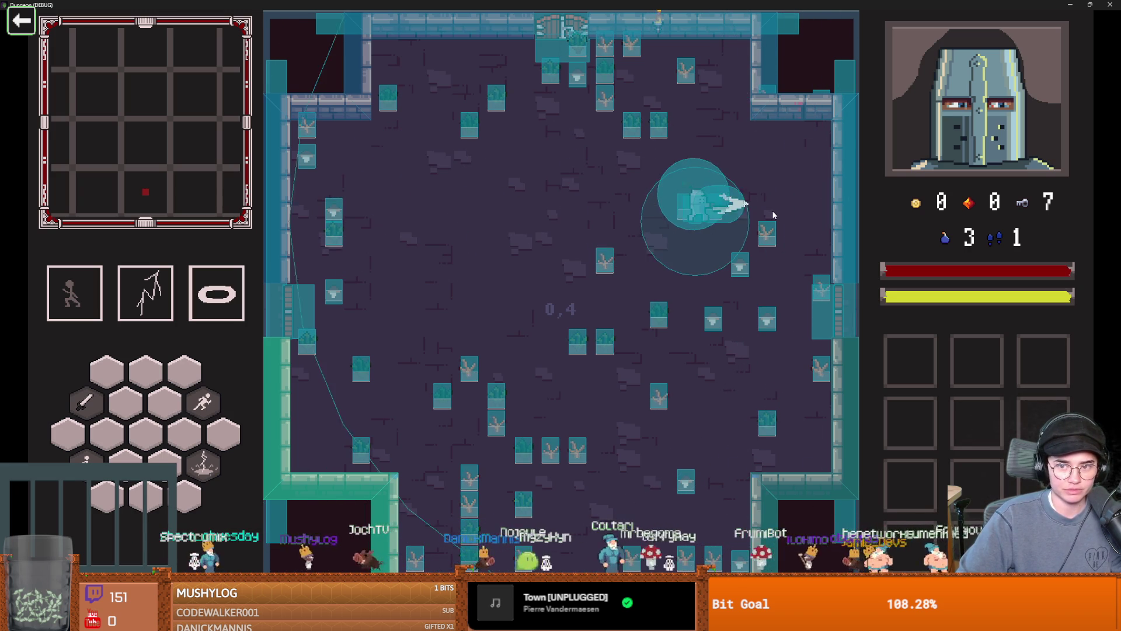
pyautogui.press('s')
pyautogui.press('a')
pyautogui.click(566, 280)
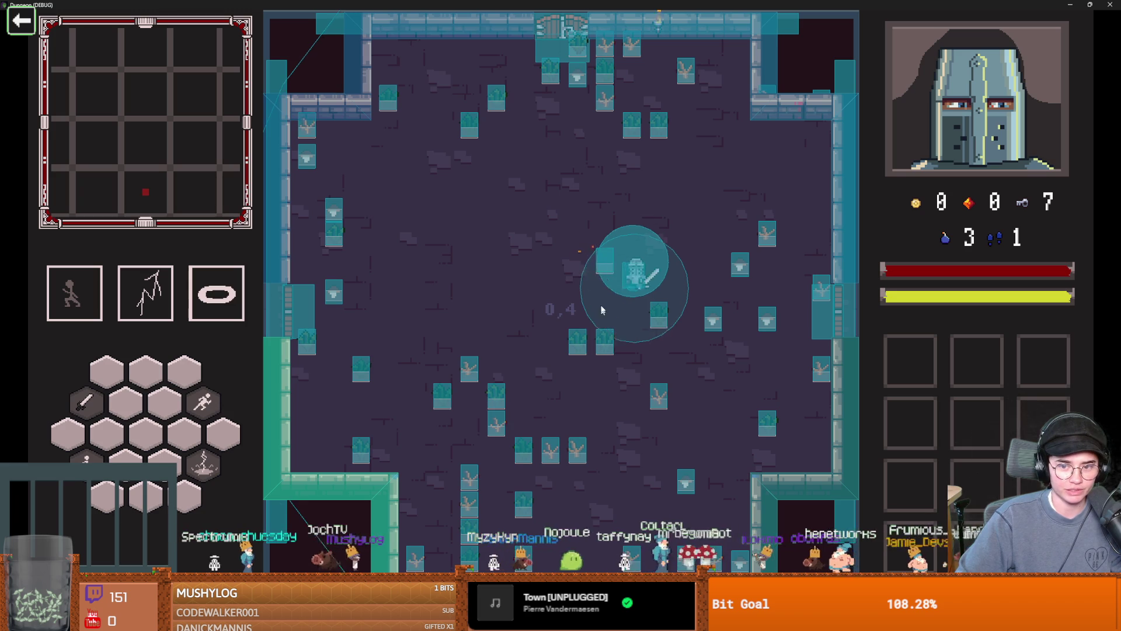
pyautogui.press('w')
pyautogui.click(604, 271)
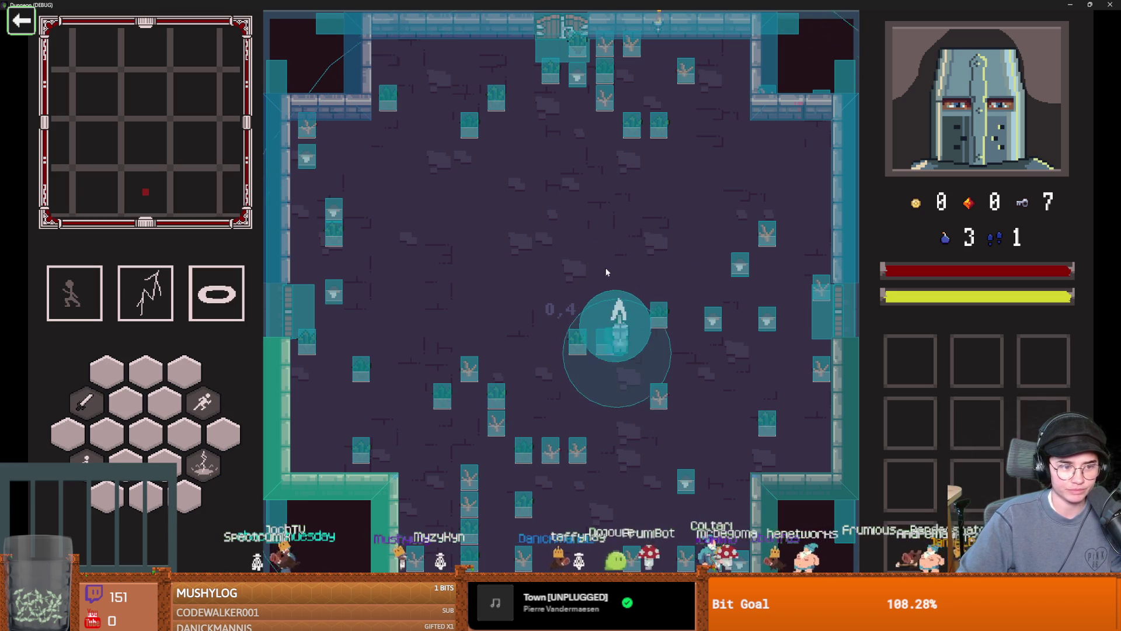
pyautogui.press('a')
pyautogui.click(529, 306)
# - Head into the lower room and slash grass below and to the right of the knight
pyautogui.press('s')
pyautogui.press('a')
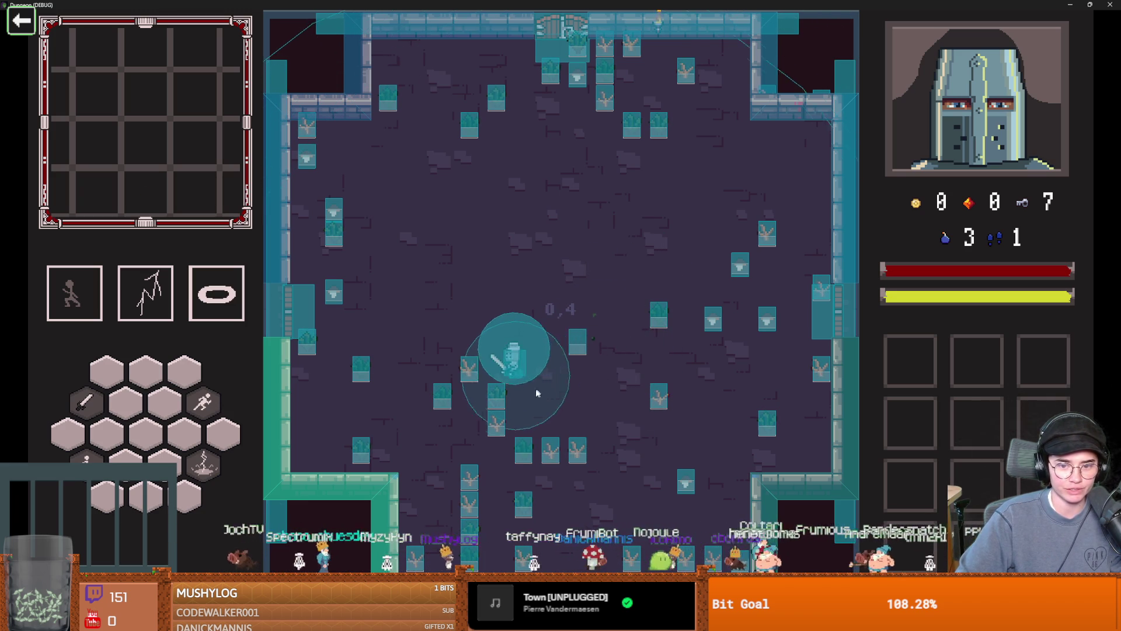
pyautogui.click(508, 455)
pyautogui.click(514, 447)
pyautogui.press('d')
pyautogui.click(615, 429)
pyautogui.press('d')
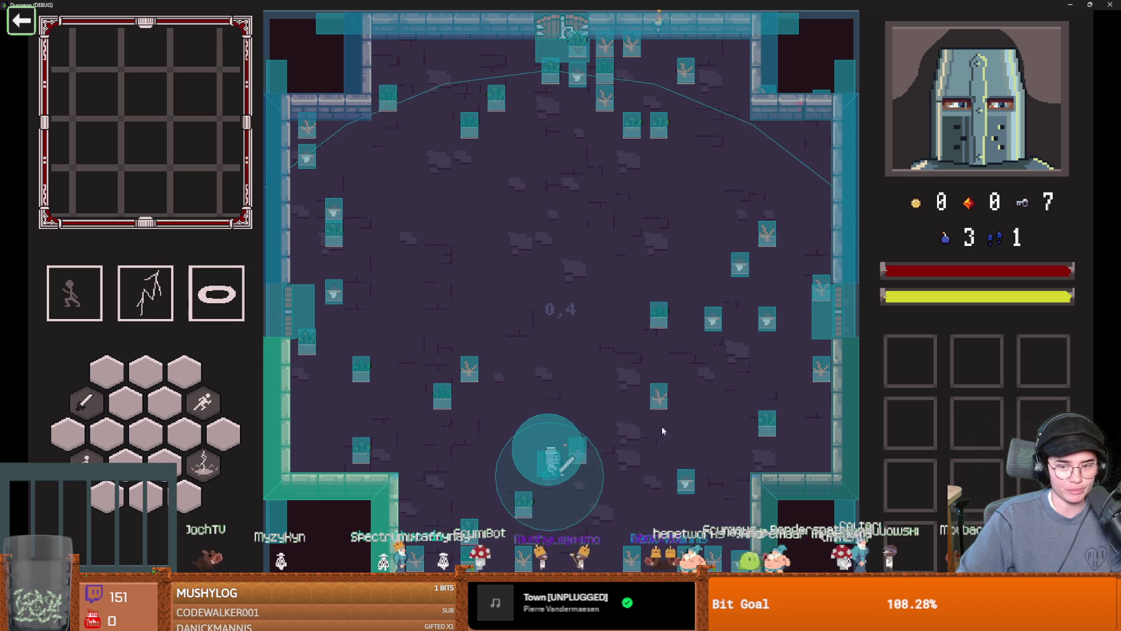
pyautogui.press('w')
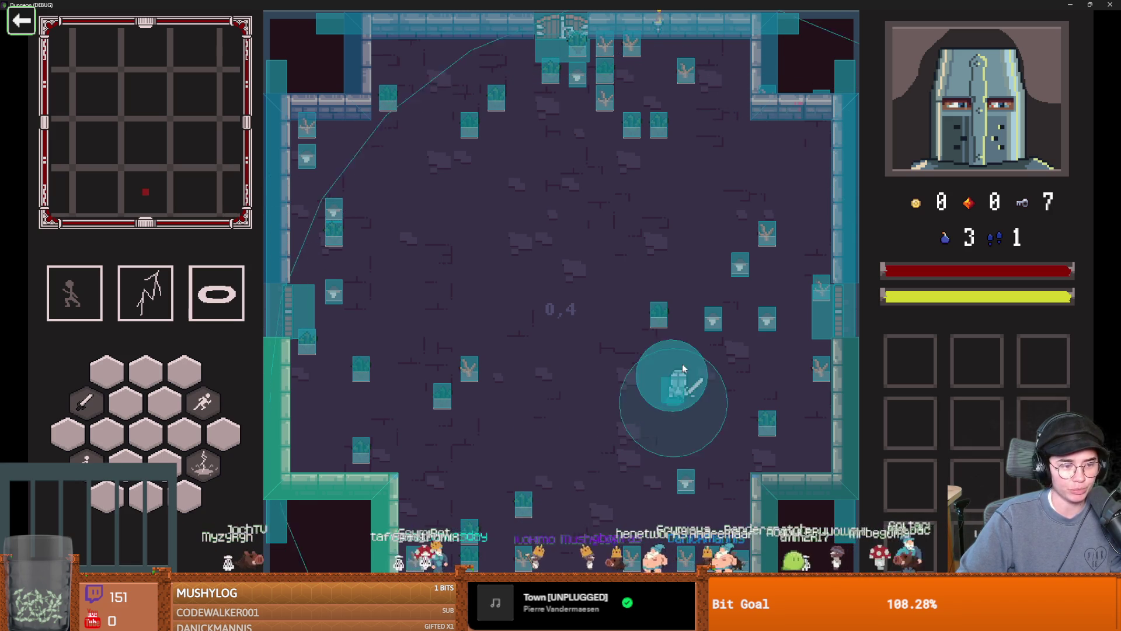
pyautogui.press('d')
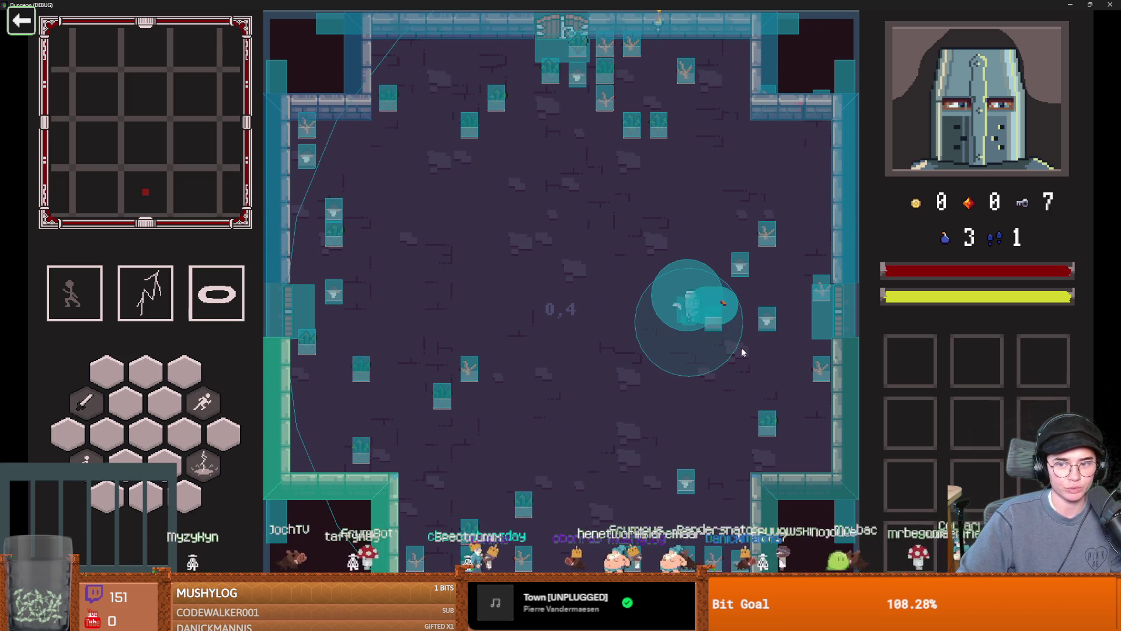
pyautogui.click(763, 342)
pyautogui.click(752, 261)
# - Sweep along the top wall and left side cutting grass, then shrink the game window
pyautogui.press('w')
pyautogui.press('a')
pyautogui.click(656, 142)
pyautogui.press('w')
pyautogui.press('a')
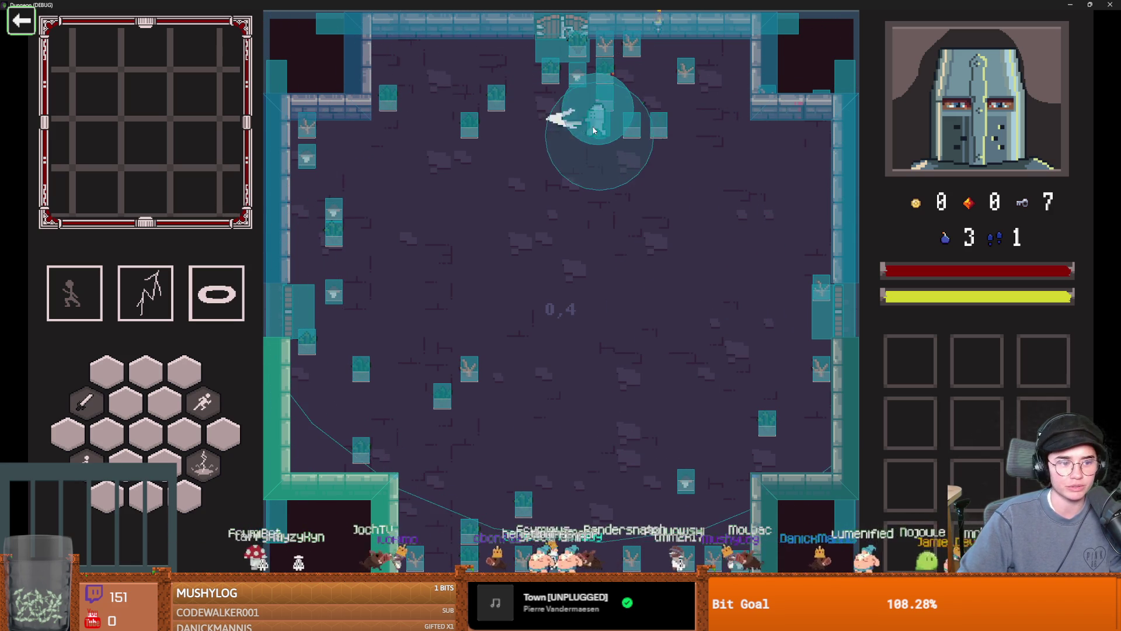
pyautogui.press('a')
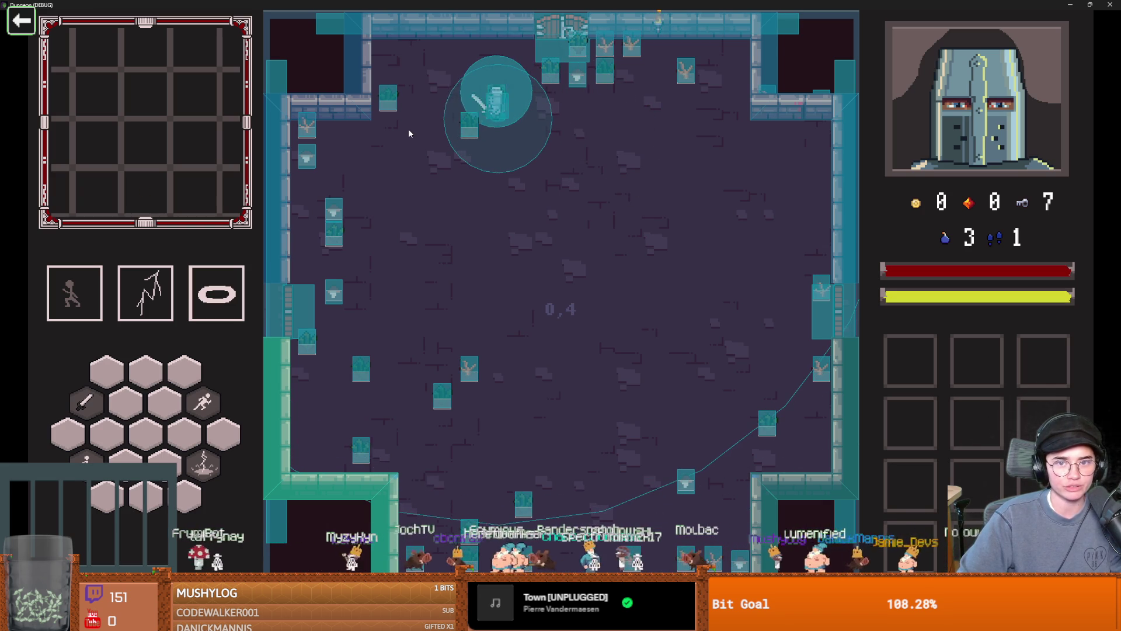
pyautogui.press('a')
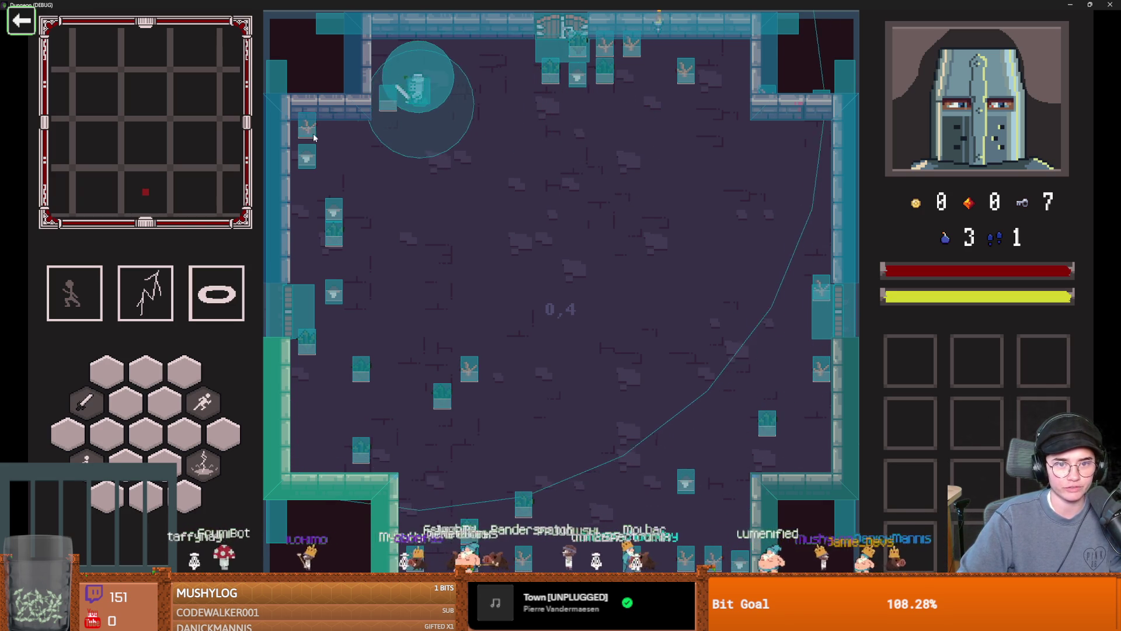
pyautogui.press('s')
pyautogui.press('s')
pyautogui.click(327, 260)
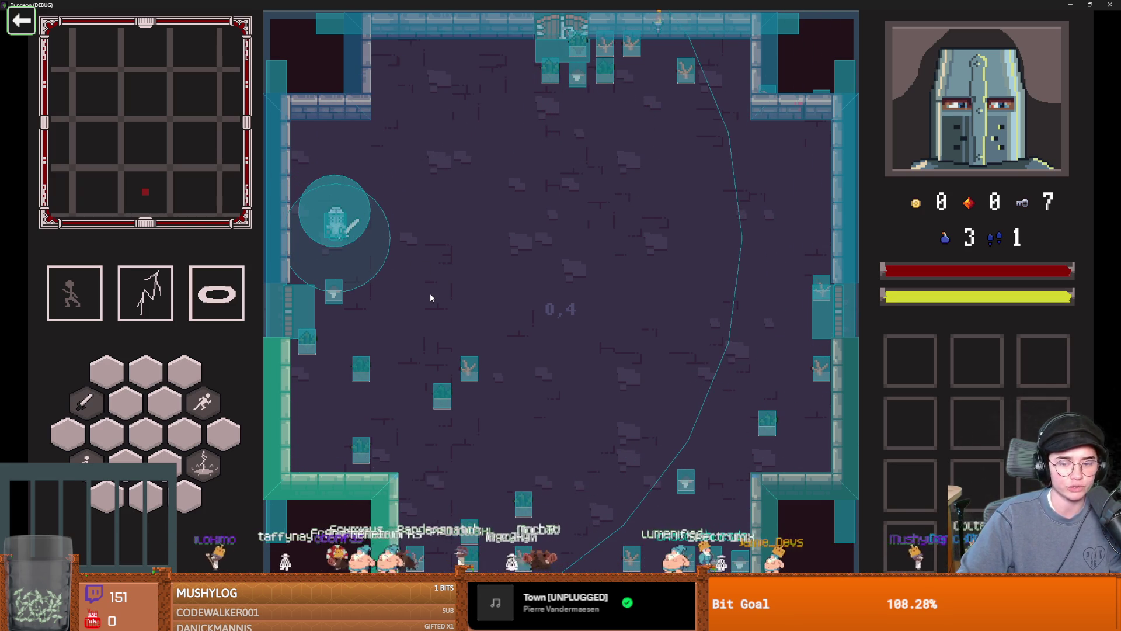
pyautogui.press('super+Down')
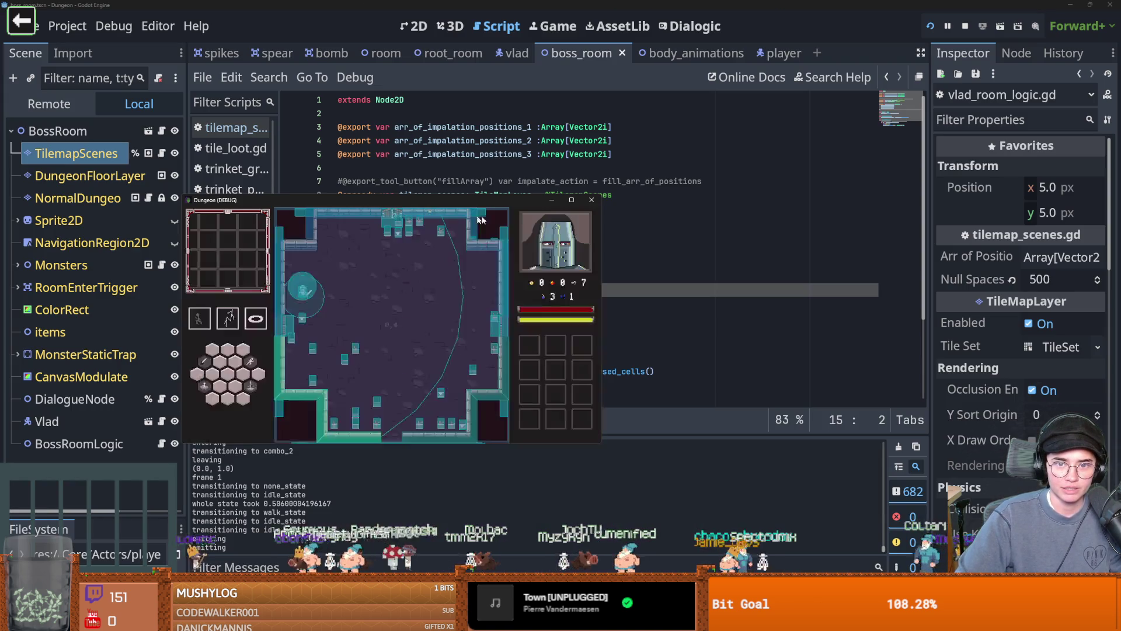
# - Close the running Dungeon game and save the scene and script
pyautogui.click(591, 200)
pyautogui.hotkey('ctrl', 's')
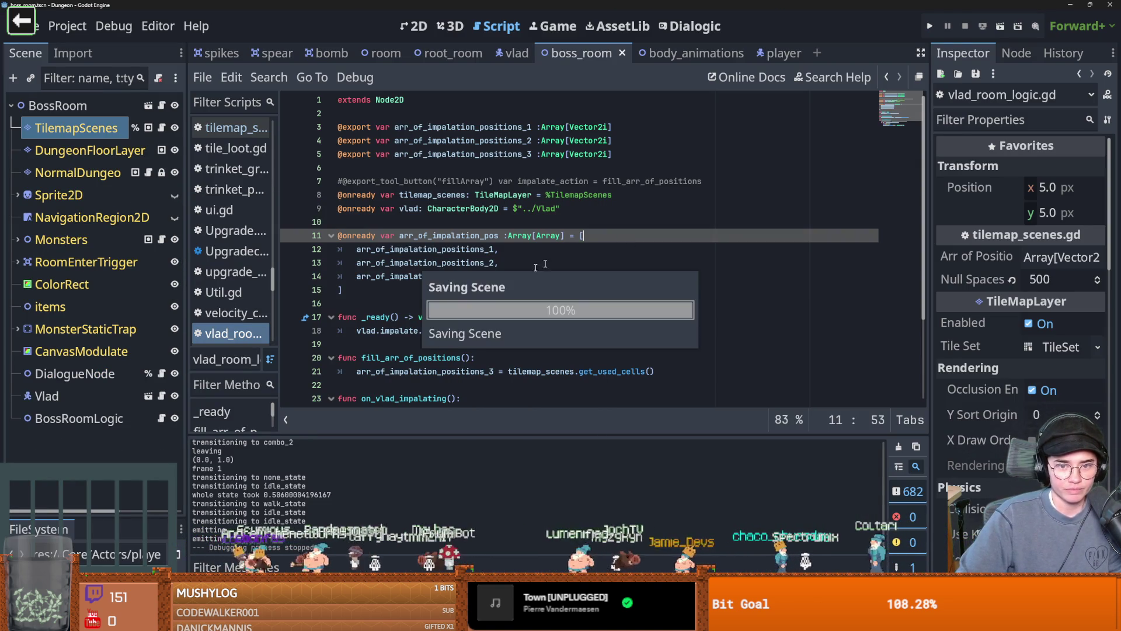
pyautogui.click(426, 296)
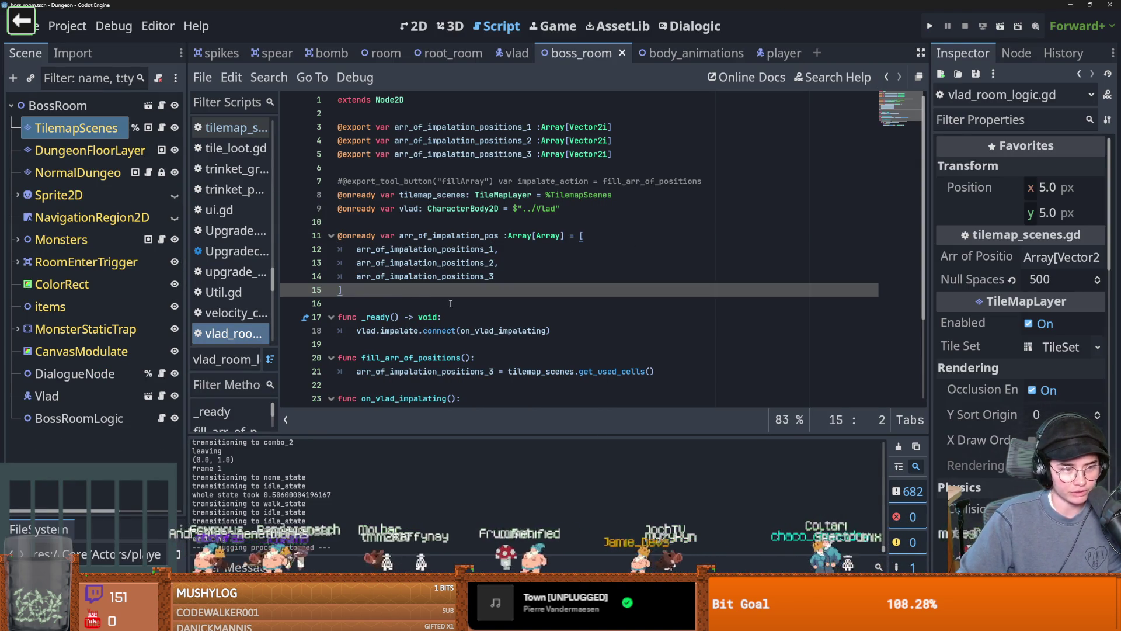
pyautogui.click(331, 299)
pyautogui.hotkey('ctrl', 's')
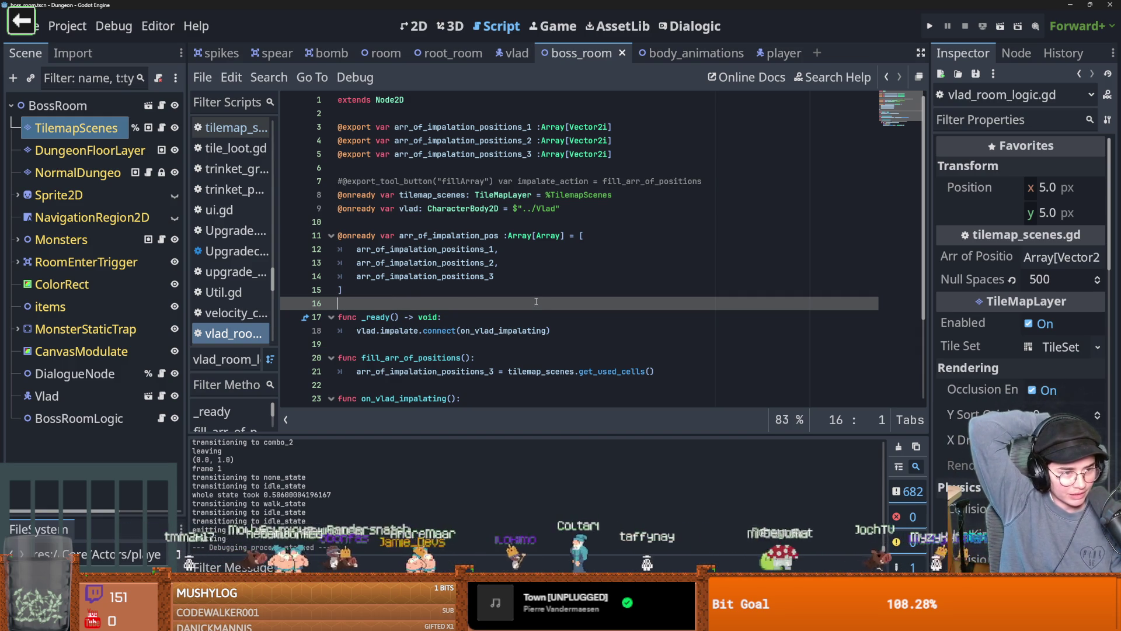
pyautogui.click(431, 288)
pyautogui.hotkey('ctrl', 's')
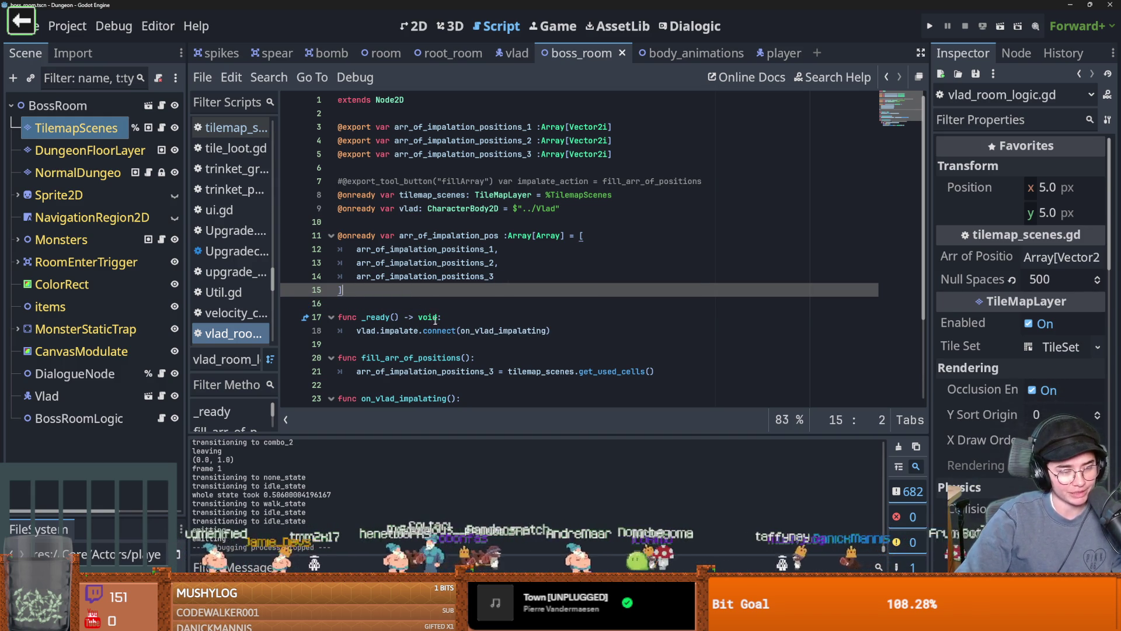
pyautogui.click(372, 303)
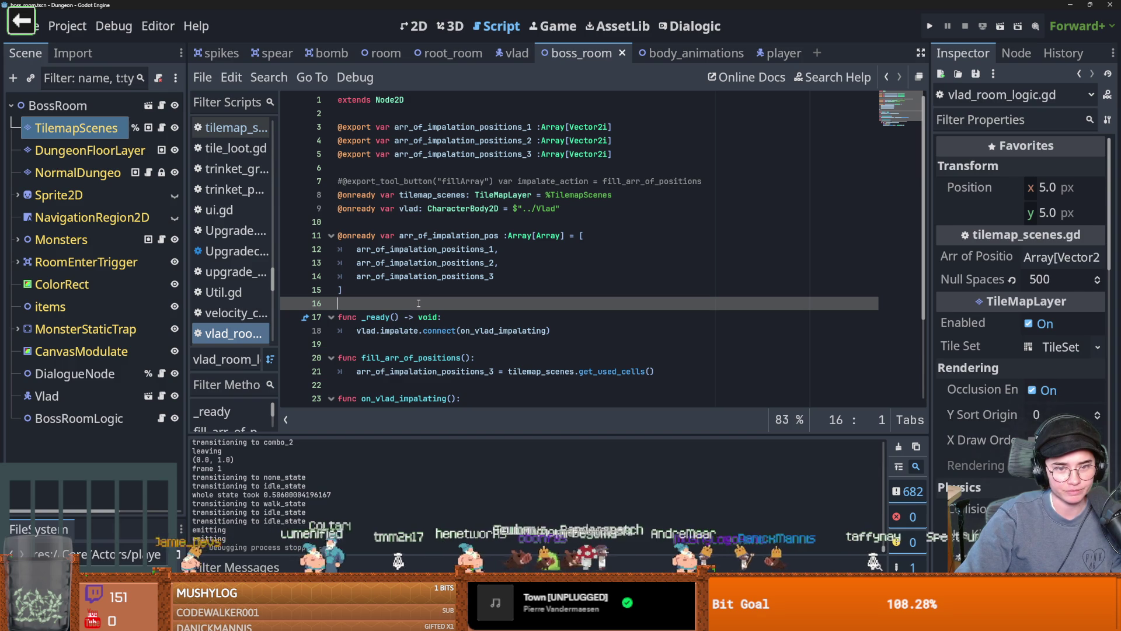
pyautogui.click(425, 295)
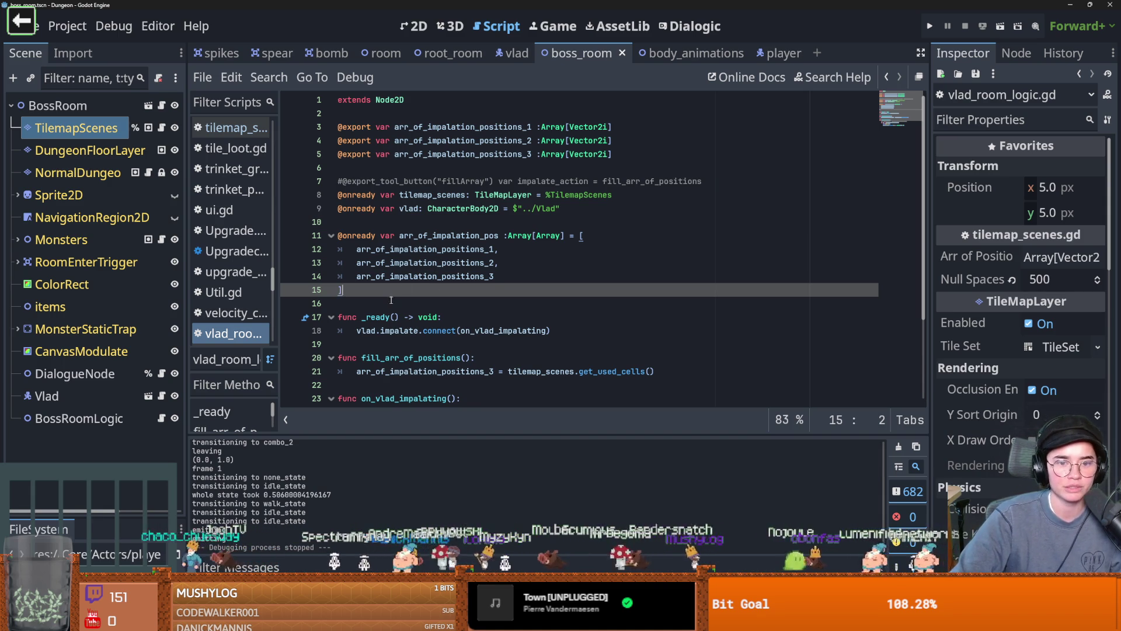
pyautogui.hotkey('ctrl', 's')
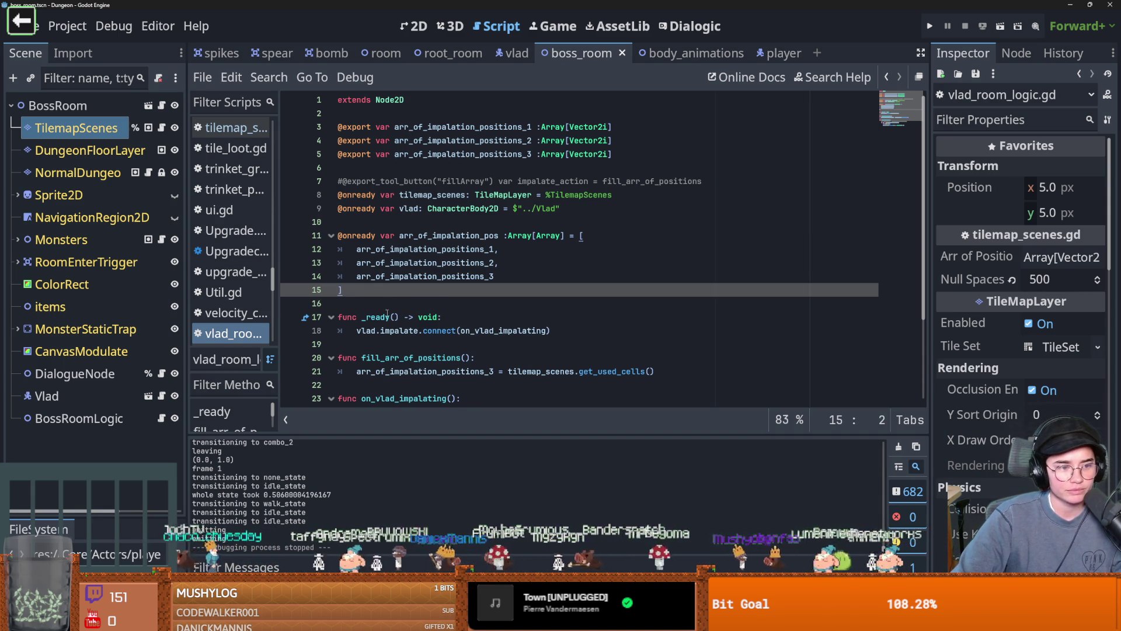
# - Delete the empty trailing line 29 of vlad_room_logic.gd and save the script
pyautogui.scroll(-2, 387, 314)
pyautogui.scroll(-1, 459, 317)
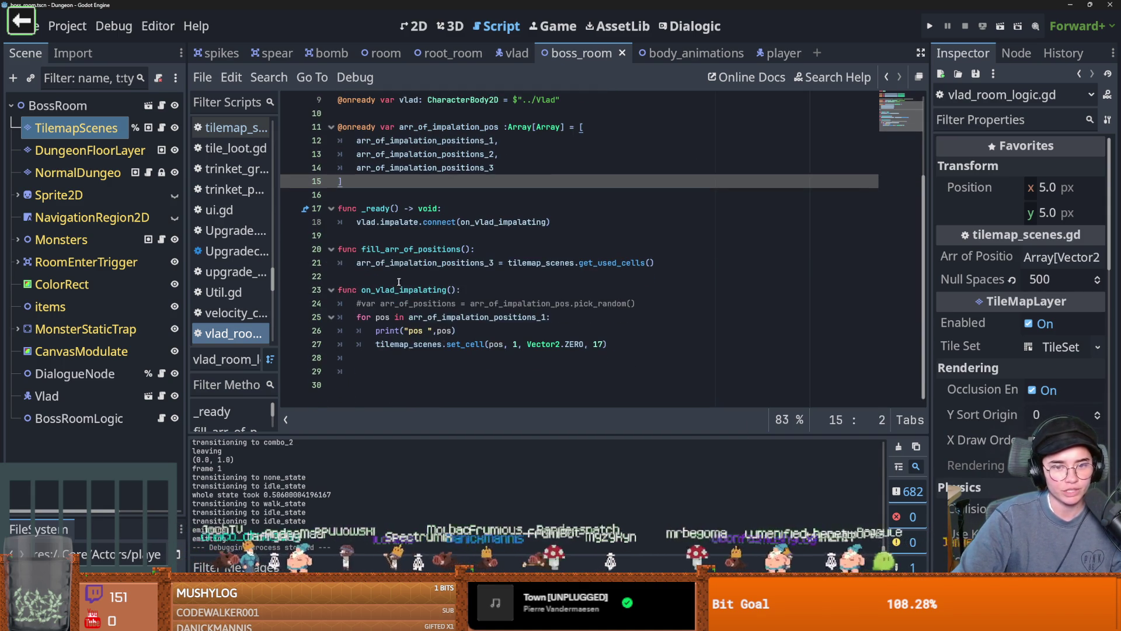
pyautogui.click(412, 374)
pyautogui.press('BackSpace')
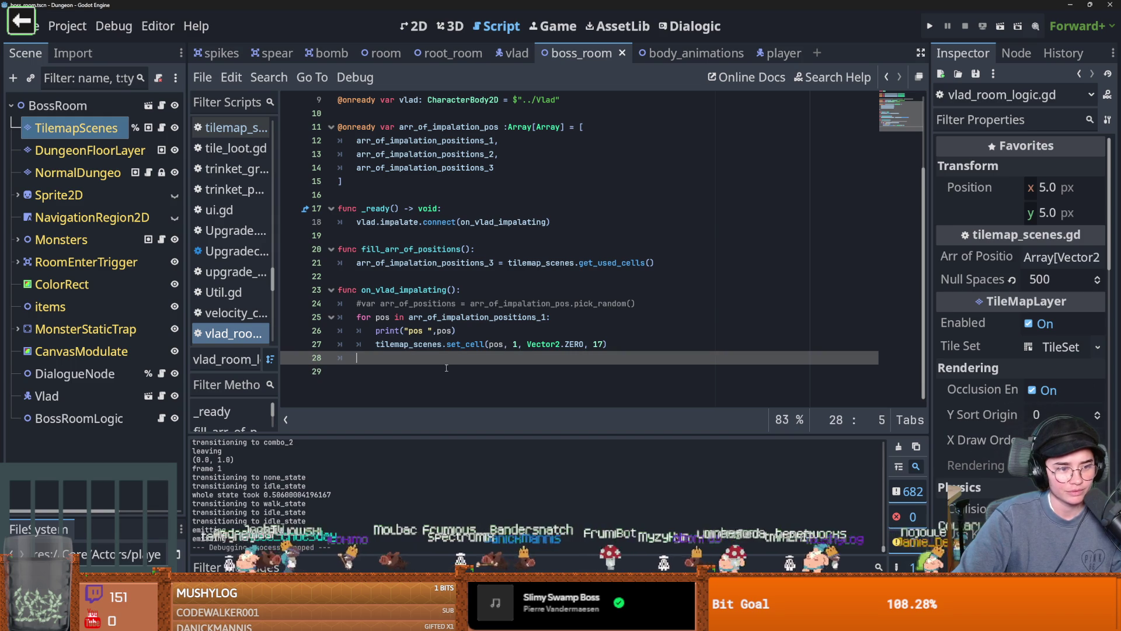
pyautogui.hotkey('ctrl', 's')
pyautogui.scroll(2, 447, 368)
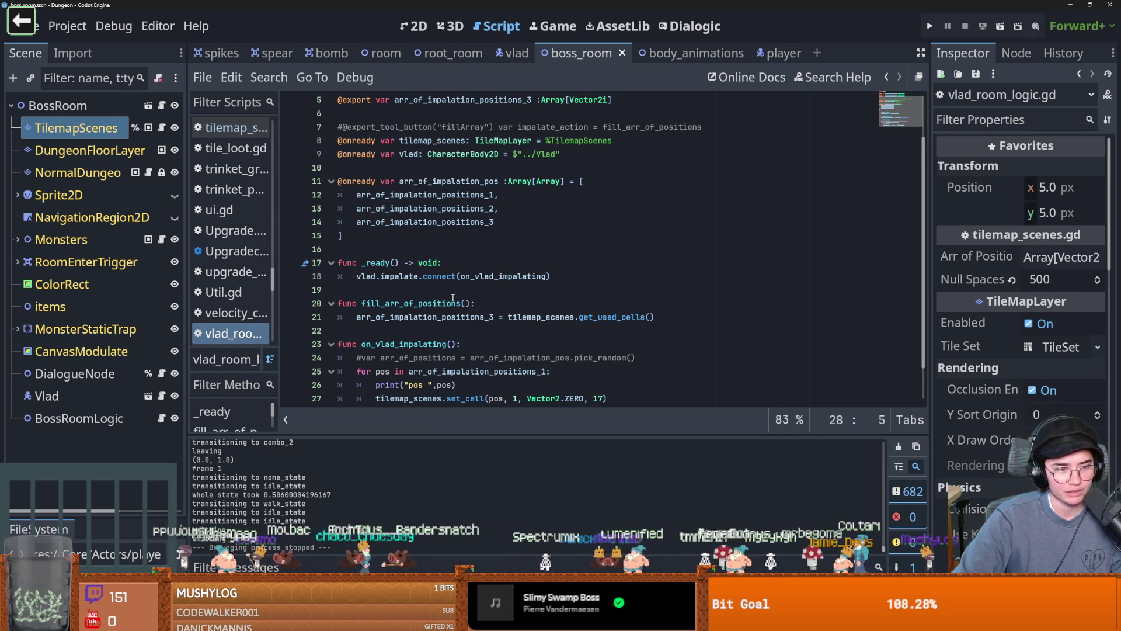
pyautogui.click(399, 331)
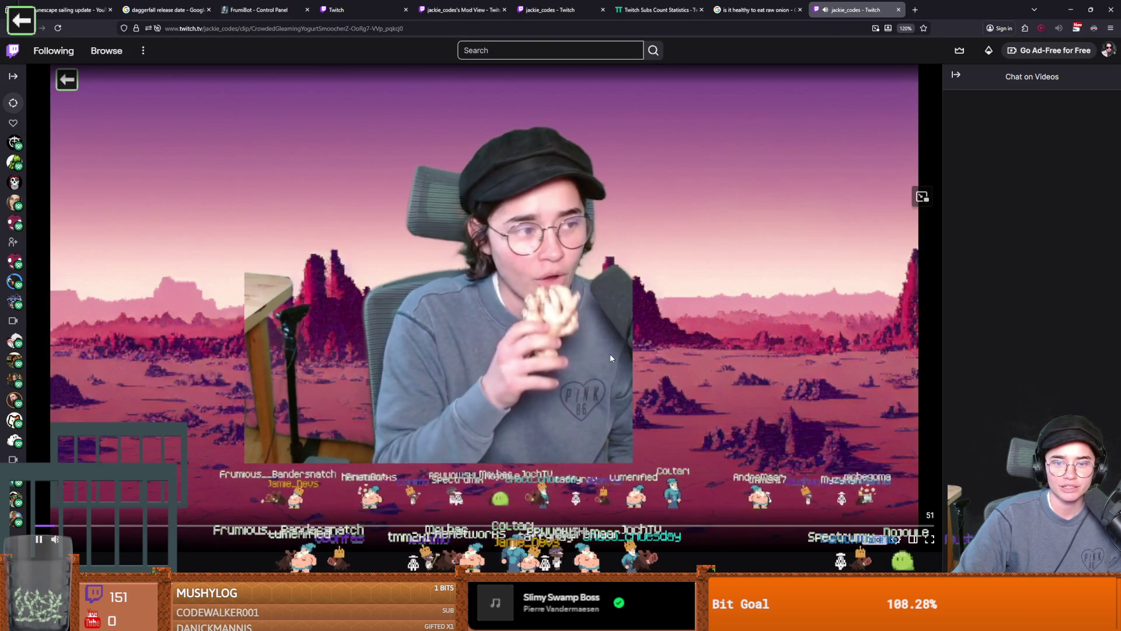
pyautogui.scroll(-5, 636, 338)
pyautogui.scroll(5, 636, 342)
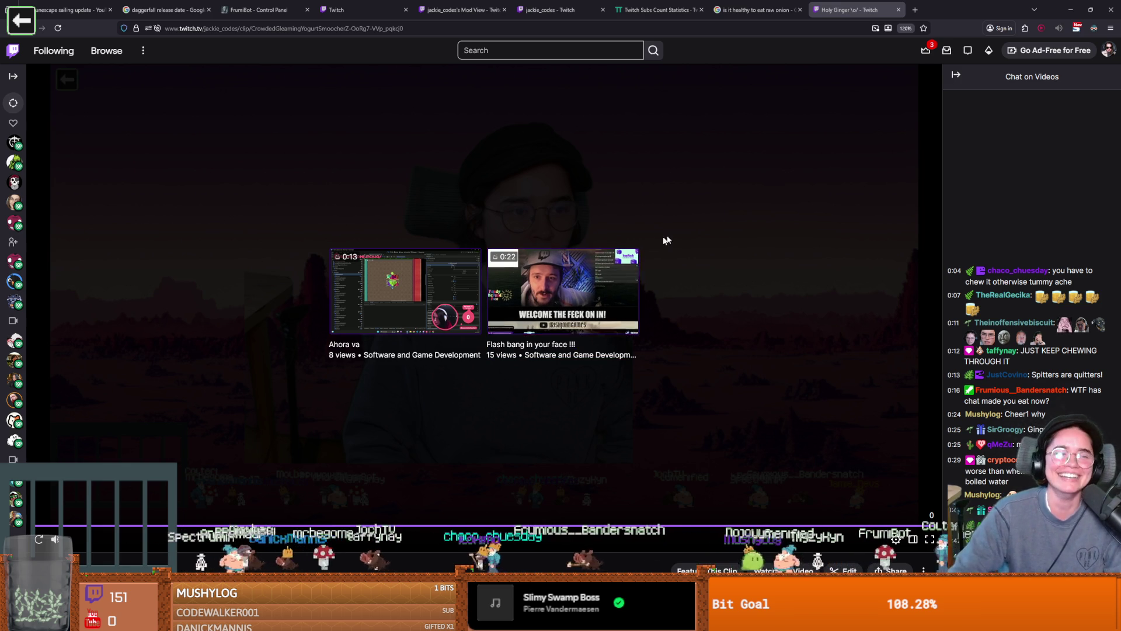
pyautogui.click(1026, 28)
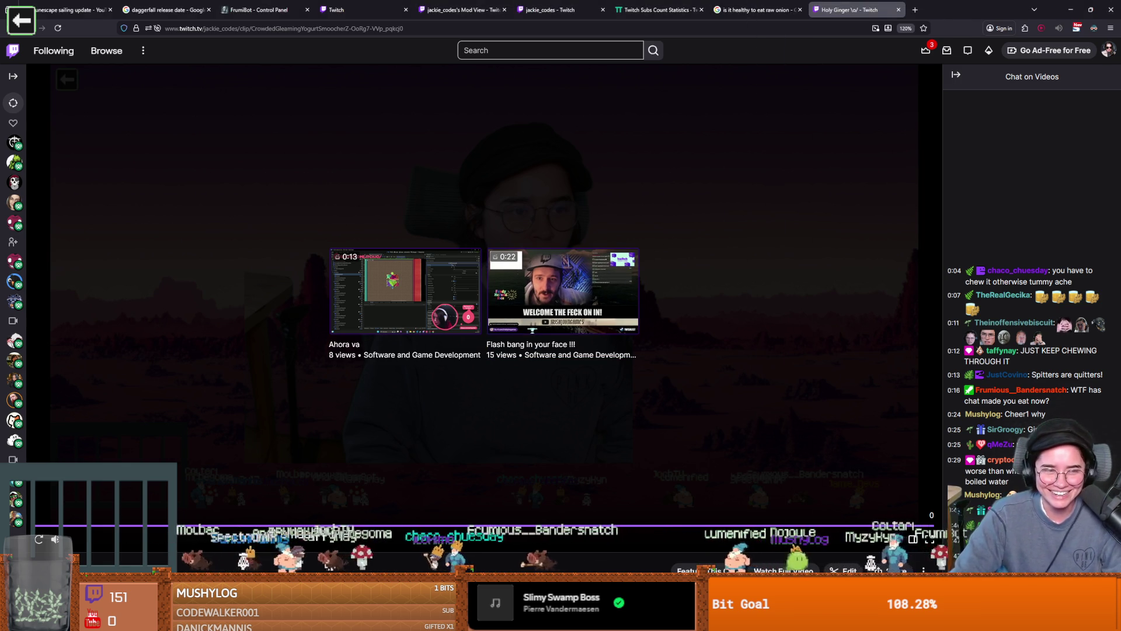
pyautogui.hotkey('alt', 'Tab')
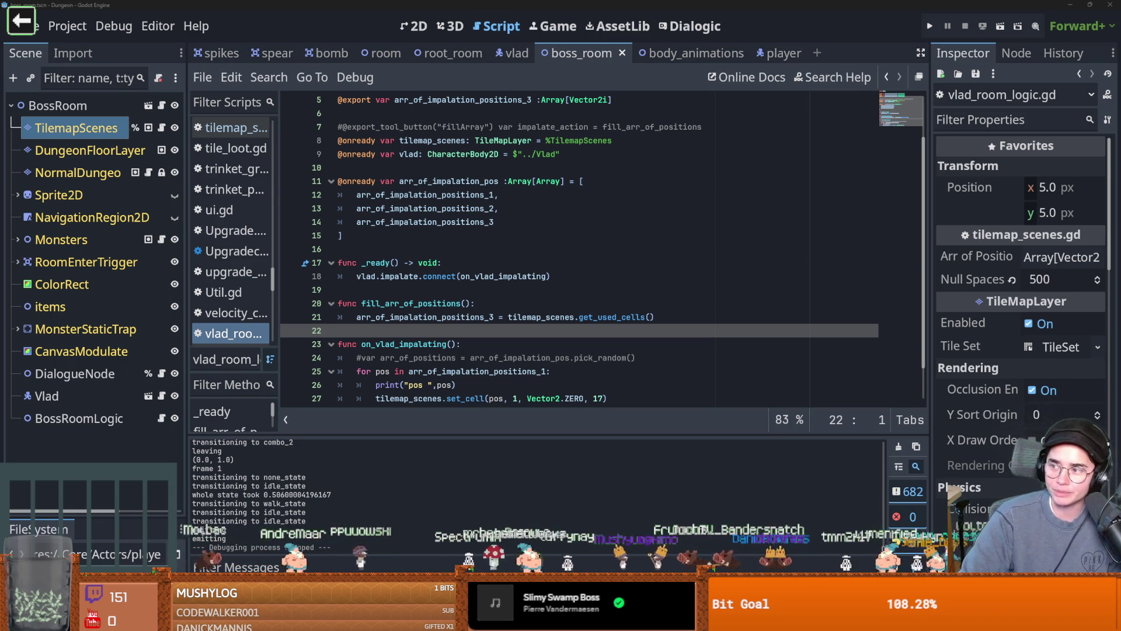
# - Switch from the tilemap_scenes.gd script to the boss_room arena in the 2D workspace
pyautogui.click(163, 128)
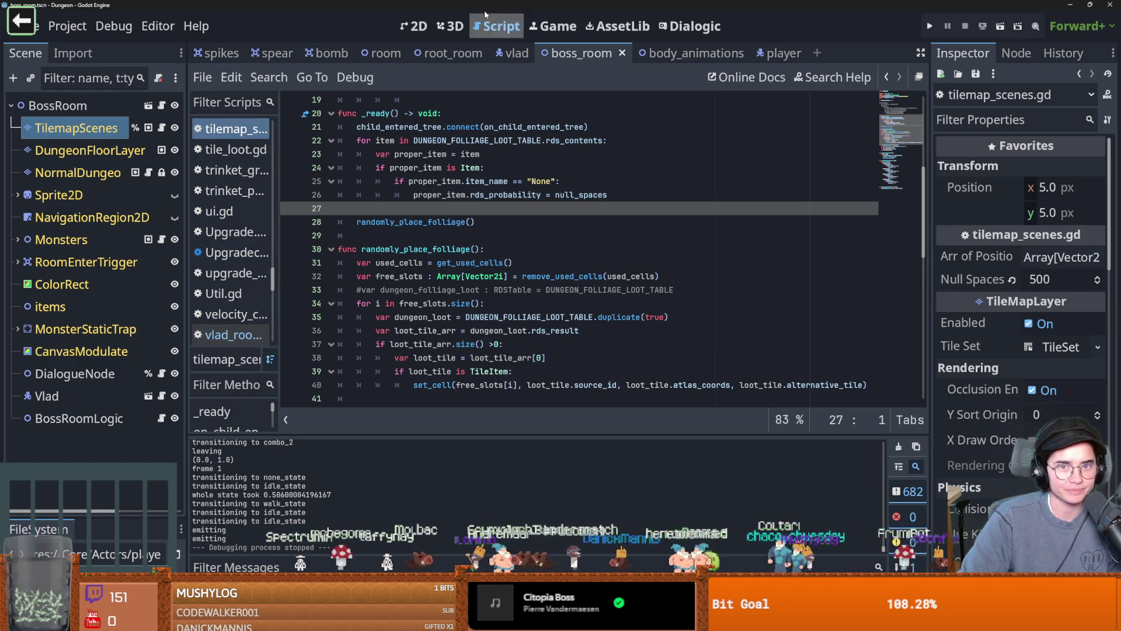
pyautogui.click(414, 26)
pyautogui.scroll(3, 446, 271)
pyautogui.scroll(-2, 521, 251)
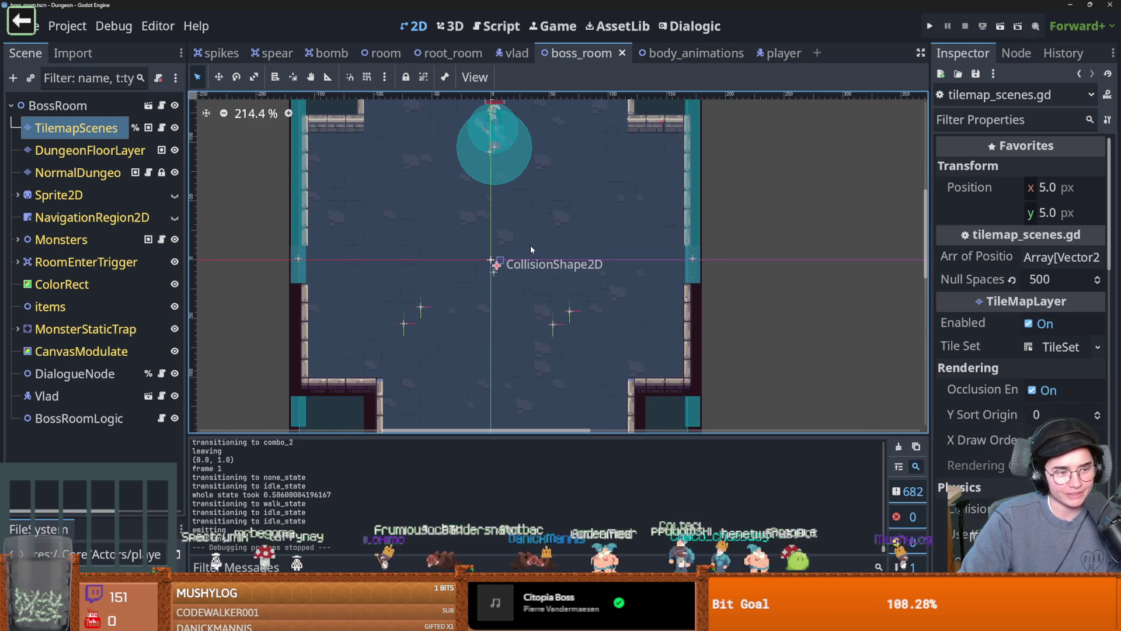
# - Save the boss_room scene and widen the Scene dock so node names show fully
pyautogui.scroll(1, 530, 246)
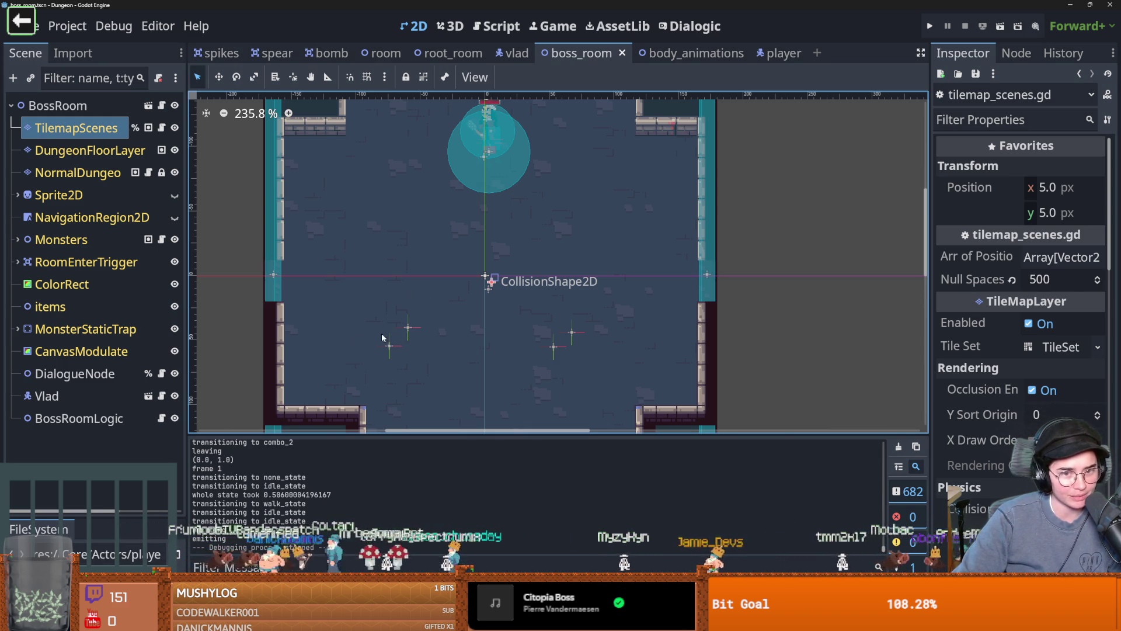
pyautogui.scroll(-3, 394, 315)
pyautogui.hotkey('ctrl', 's')
pyautogui.scroll(1, 380, 275)
pyautogui.scroll(1, 380, 275)
pyautogui.scroll(-1, 380, 274)
pyautogui.scroll(1, 380, 275)
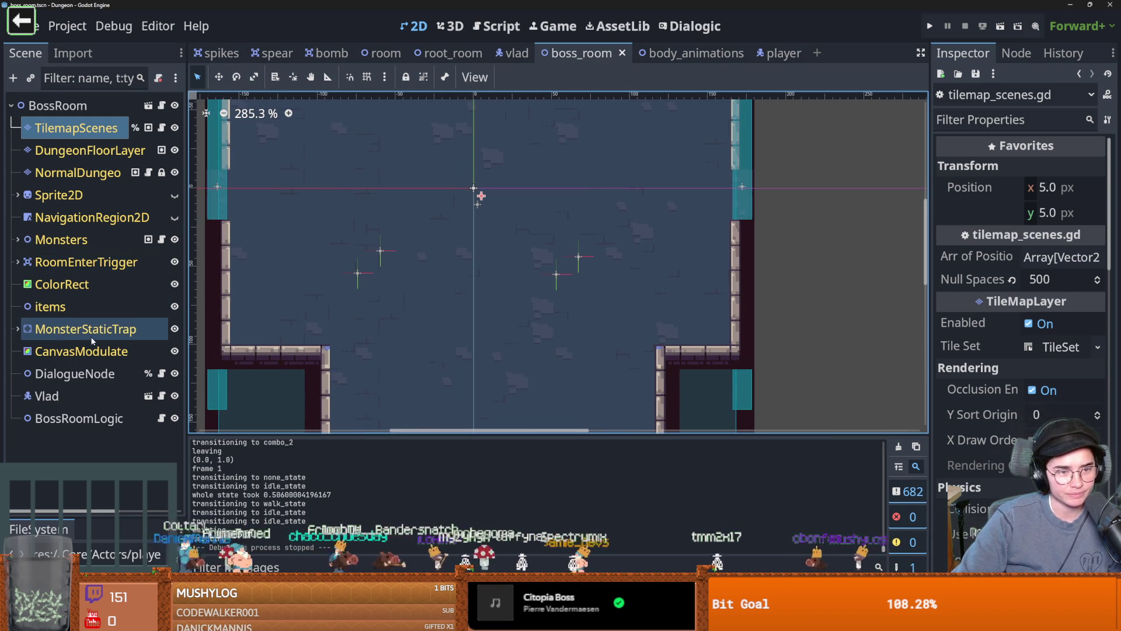
pyautogui.moveTo(186, 332); pyautogui.dragTo(241, 332)
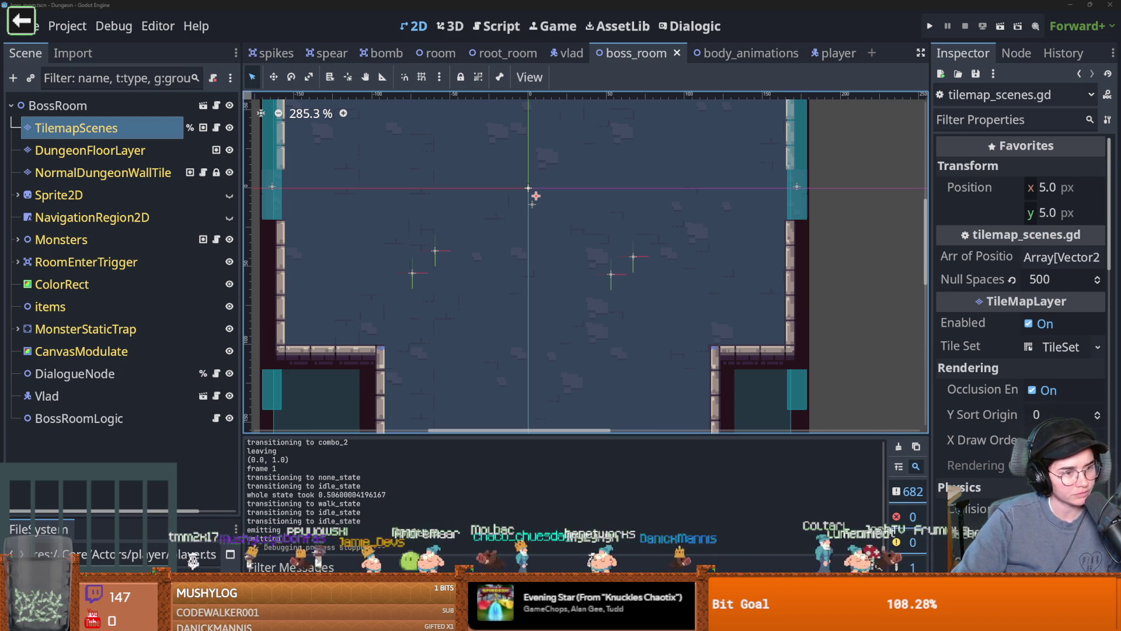
# - Pan around the arena floor to inspect it, saving the boss_room scene several times
pyautogui.scroll(-2, 544, 175)
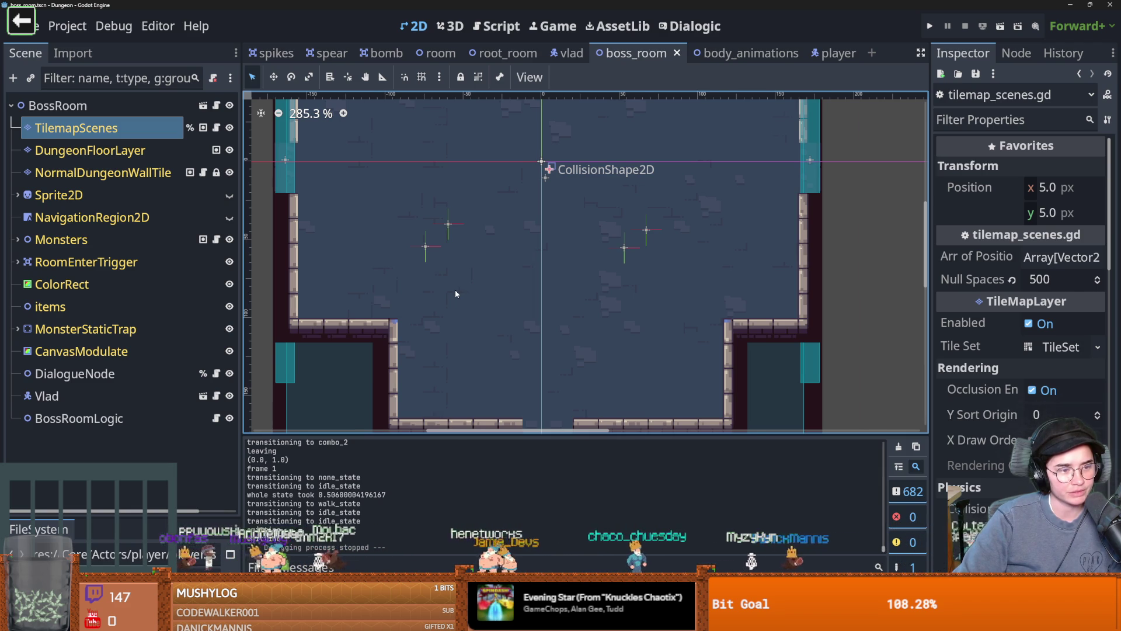
pyautogui.scroll(1, 468, 286)
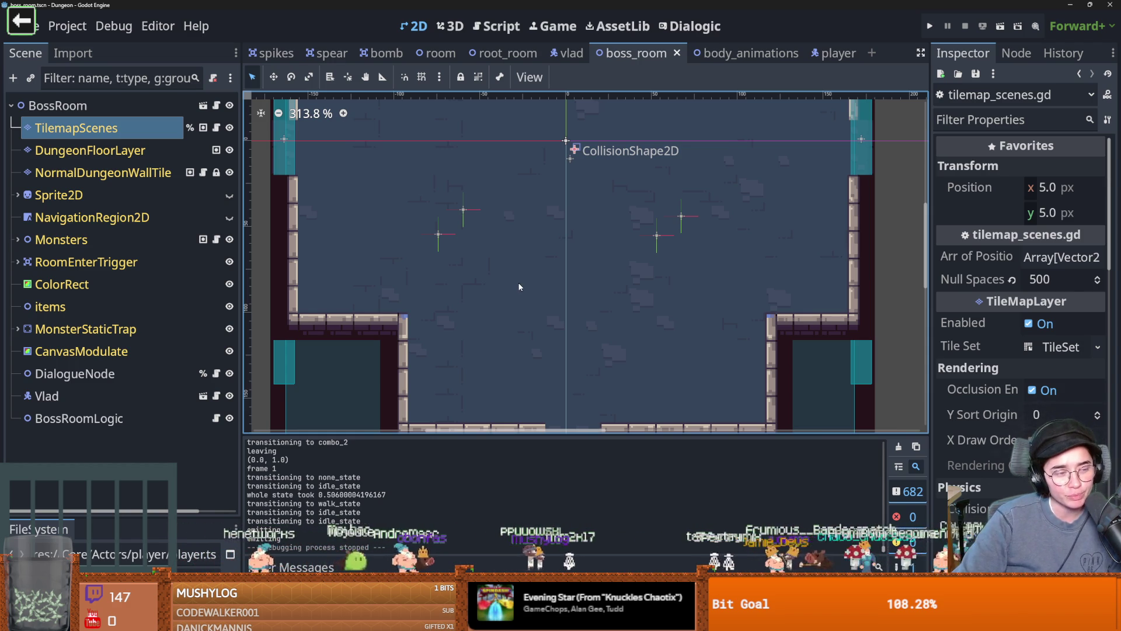
pyautogui.scroll(1, 465, 296)
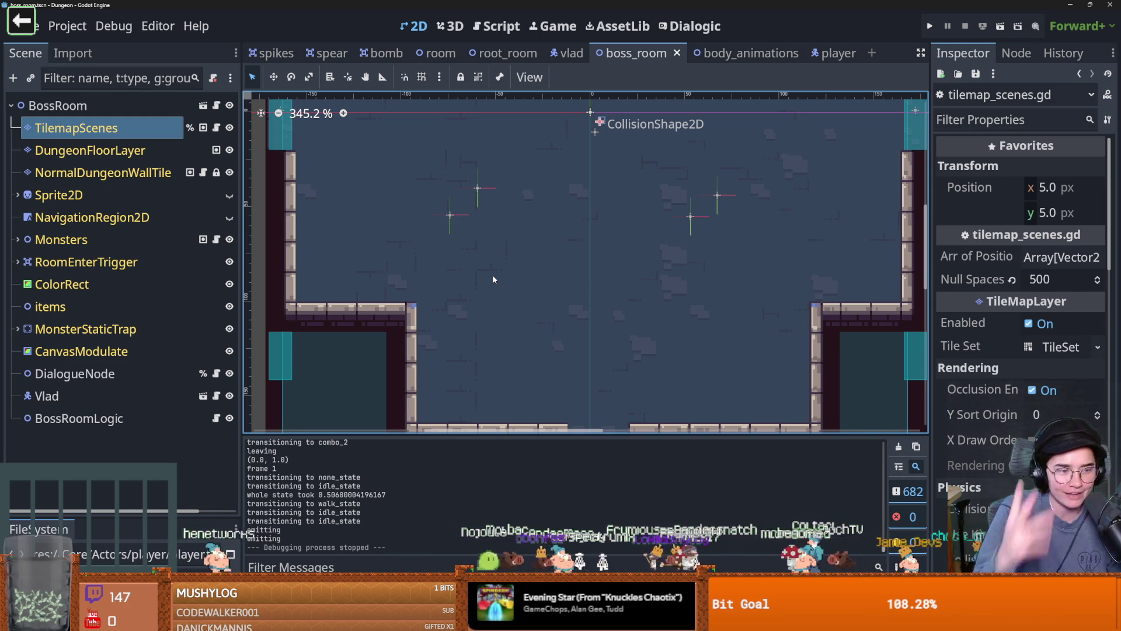
pyautogui.moveTo(518, 261); pyautogui.dragTo(498, 278)
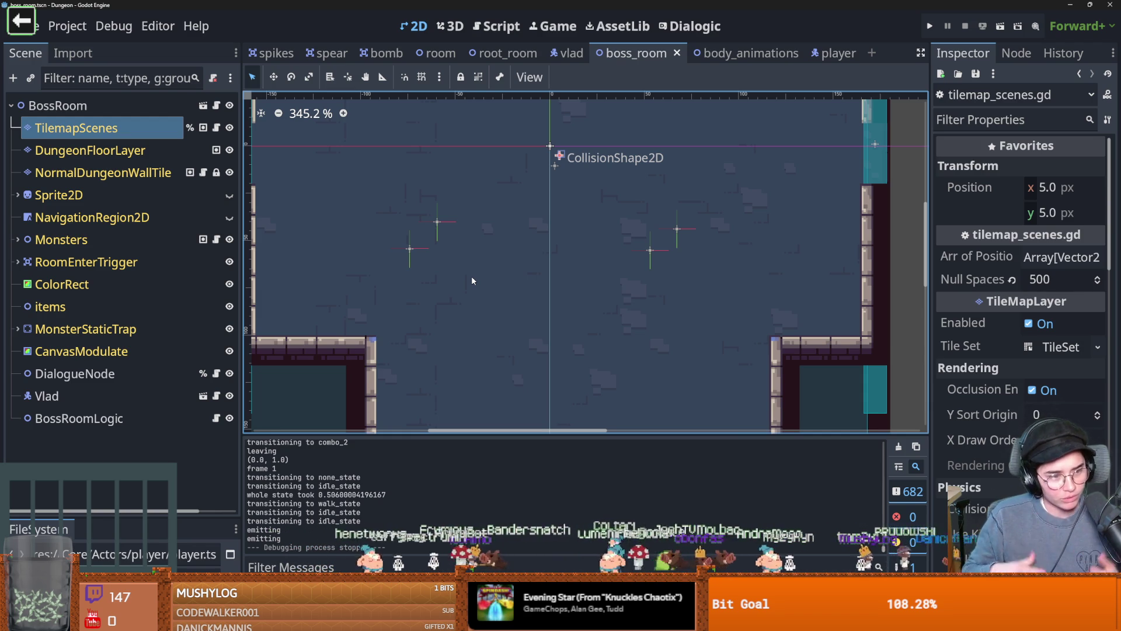
pyautogui.hscroll(-2, 492, 352)
pyautogui.hotkey('ctrl', 's')
pyautogui.moveTo(605, 226)
pyautogui.mouseDown()
pyautogui.moveTo(539, 291)
pyautogui.moveTo(538, 317)
pyautogui.mouseUp()
pyautogui.hotkey('ctrl', 's')
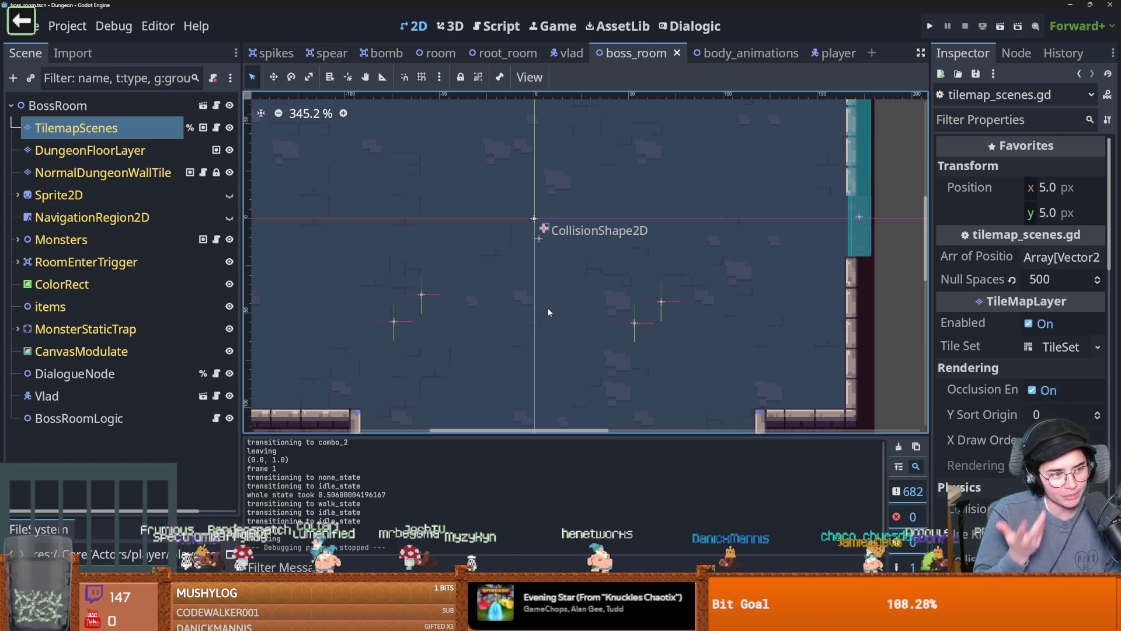
pyautogui.moveTo(548, 312); pyautogui.dragTo(559, 325)
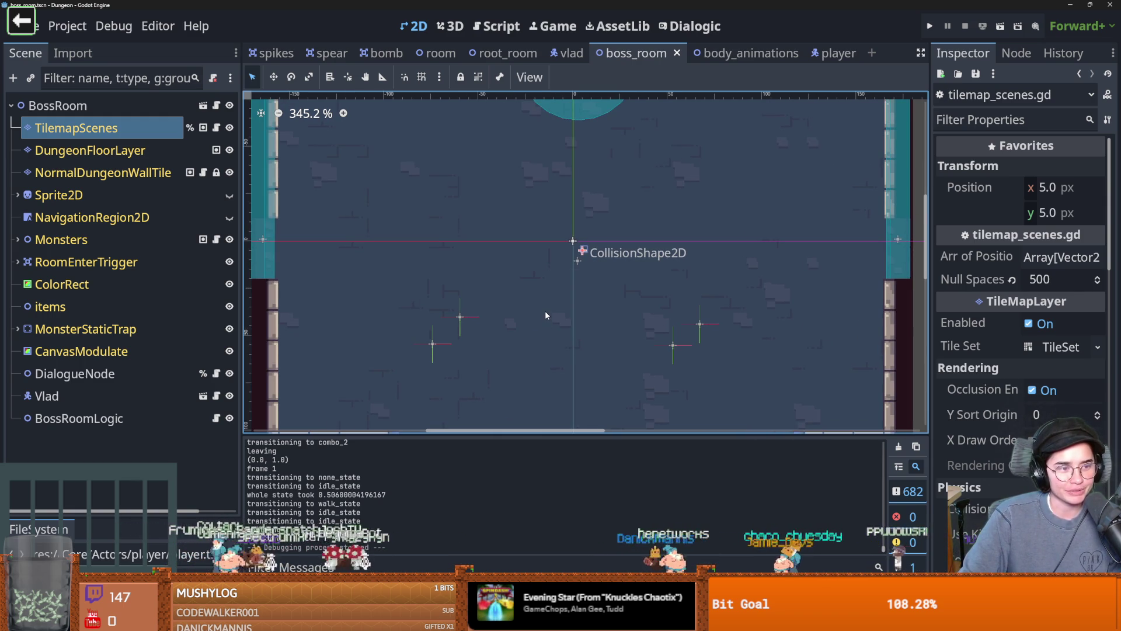
pyautogui.scroll(6, 499, 306)
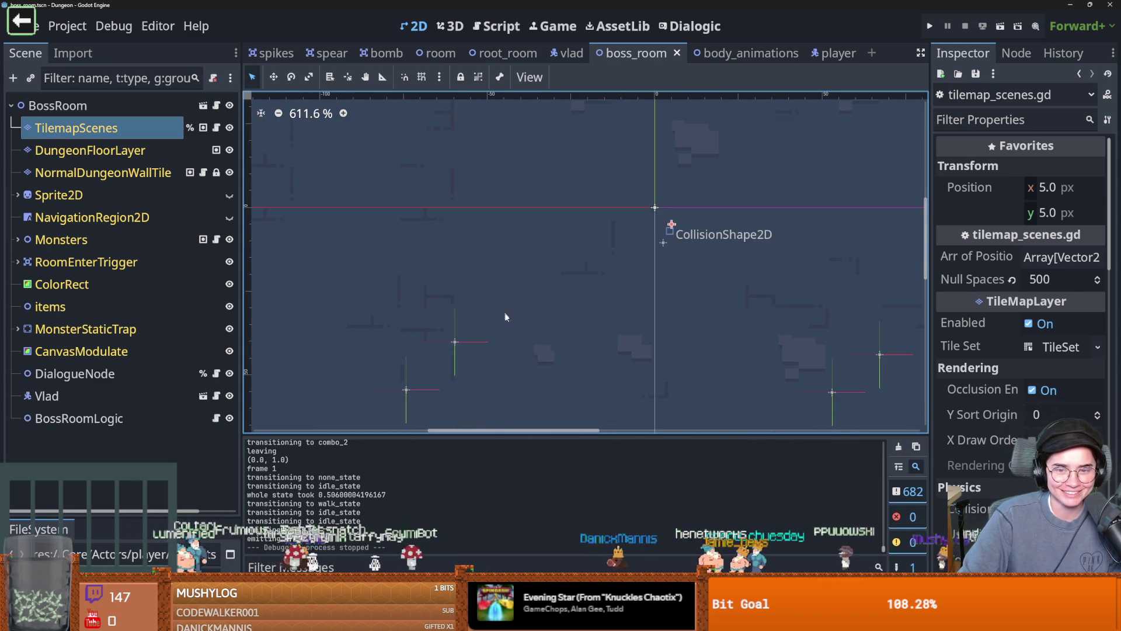
pyautogui.scroll(-4, 499, 306)
pyautogui.hotkey('ctrl', 's')
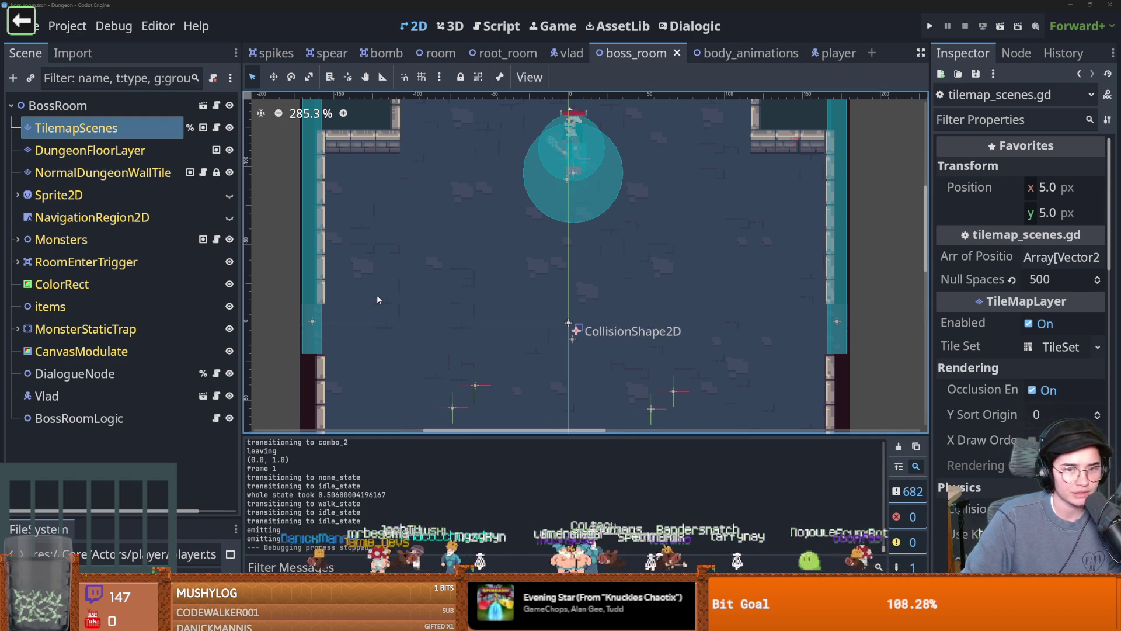
# - Browse vlad_room_logic.gd, tilemap_scenes.gd and room_generation.gd, checking the randomly_place_folliage function
pyautogui.click(161, 418)
pyautogui.click(216, 418)
pyautogui.scroll(2, 475, 369)
pyautogui.scroll(-3, 475, 369)
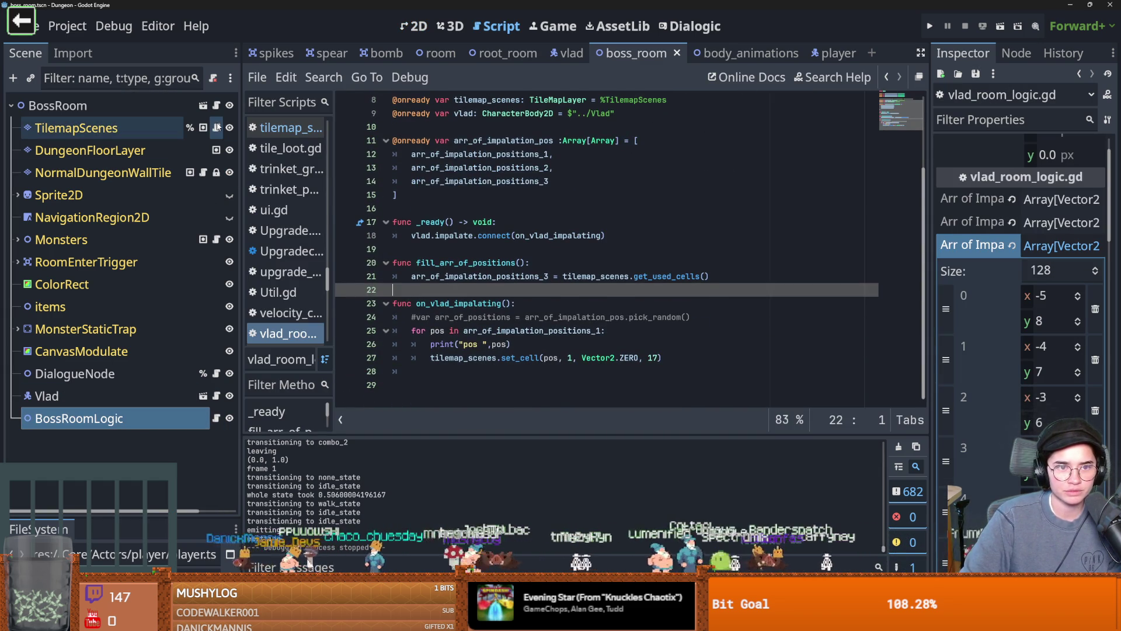
pyautogui.click(216, 127)
pyautogui.scroll(1, 516, 263)
pyautogui.keyDown('ctrl'); pyautogui.click(470, 263); pyautogui.keyUp('ctrl')
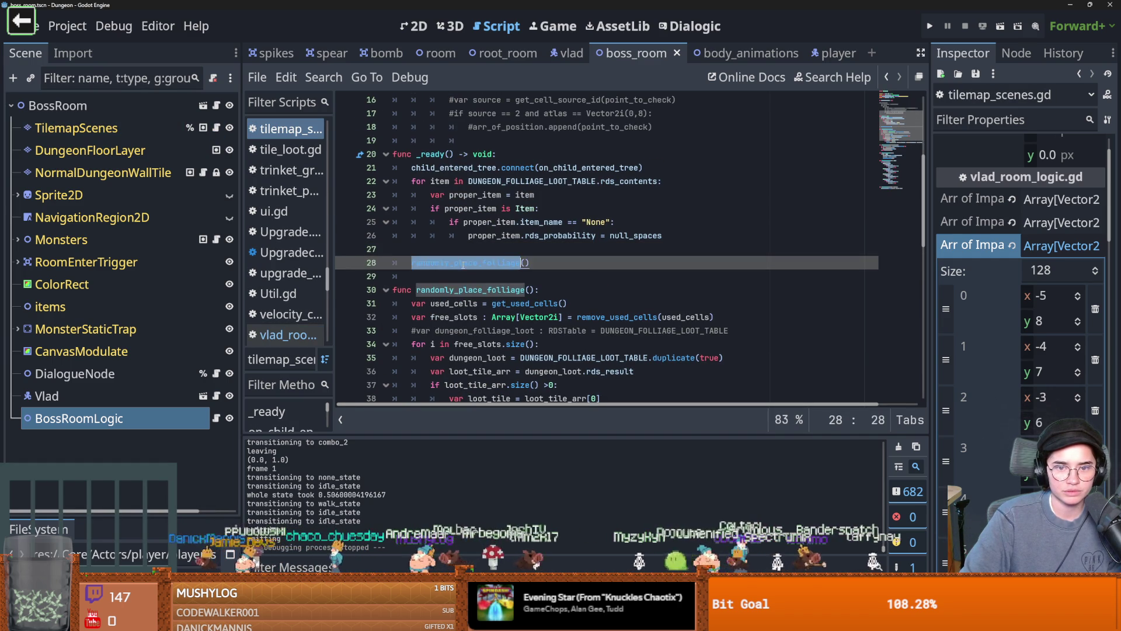
pyautogui.scroll(-1, 510, 316)
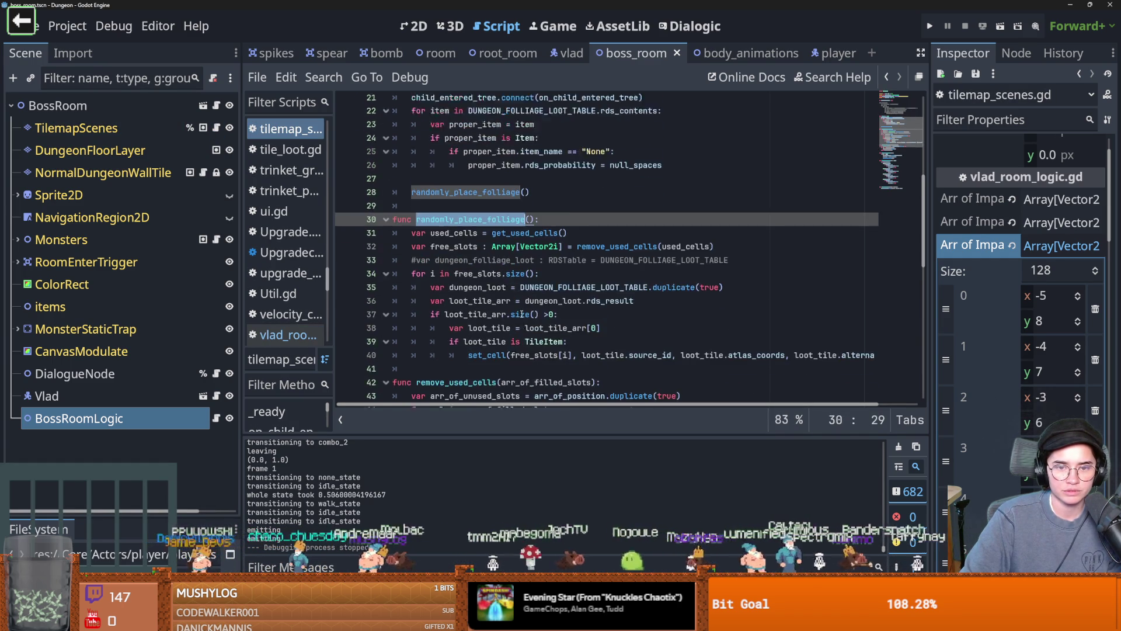
pyautogui.scroll(1, 522, 314)
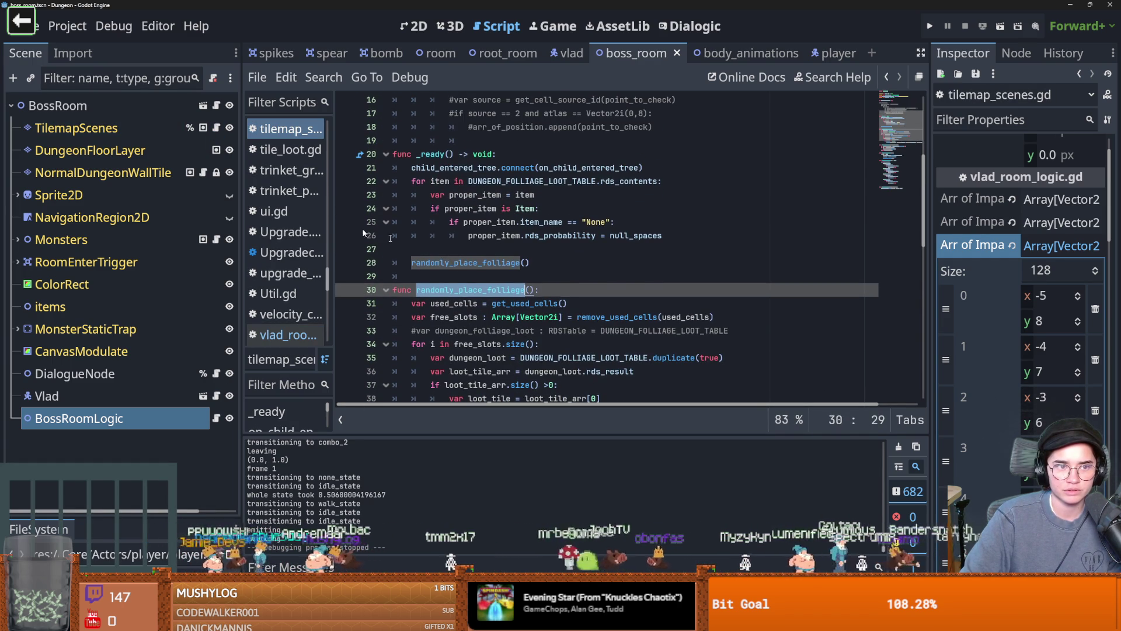
pyautogui.click(216, 105)
pyautogui.scroll(7, 507, 270)
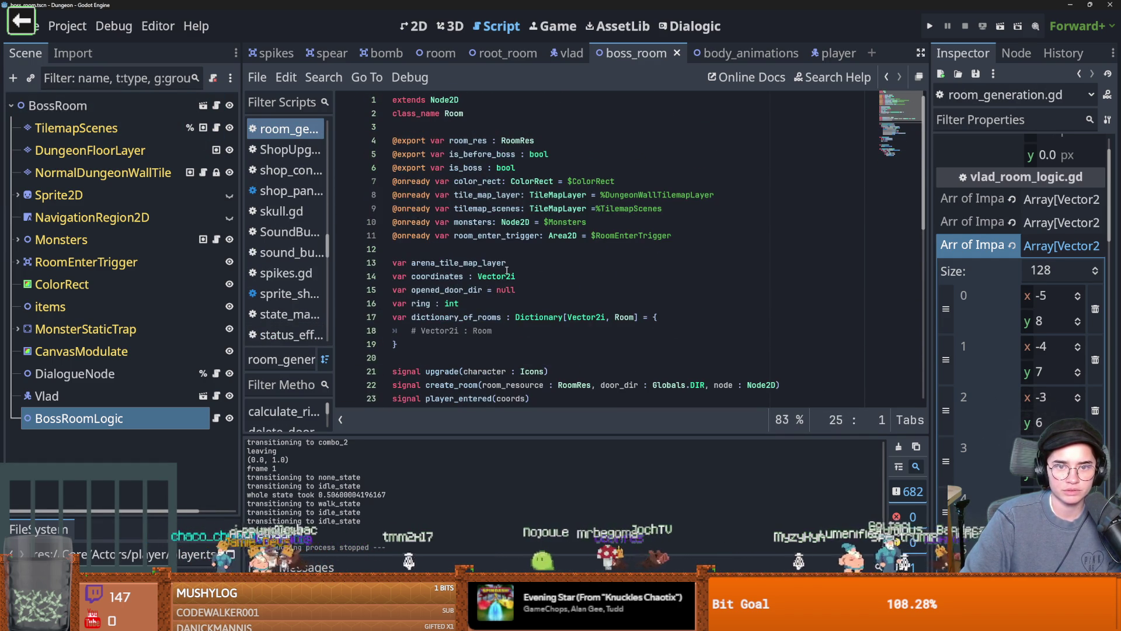
pyautogui.click(216, 127)
# - Inspect the randomly_place_folliage call and set_cell arguments in tilemap_scenes.gd
pyautogui.click(450, 276)
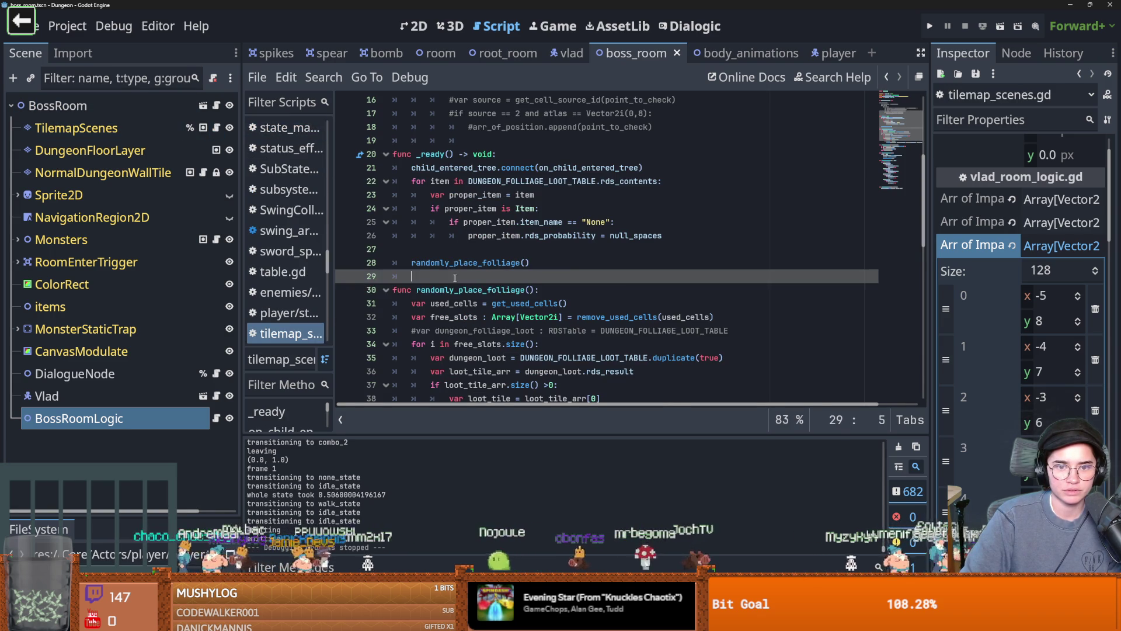
pyautogui.scroll(1, 479, 280)
pyautogui.doubleClick(487, 302)
pyautogui.scroll(-5, 561, 315)
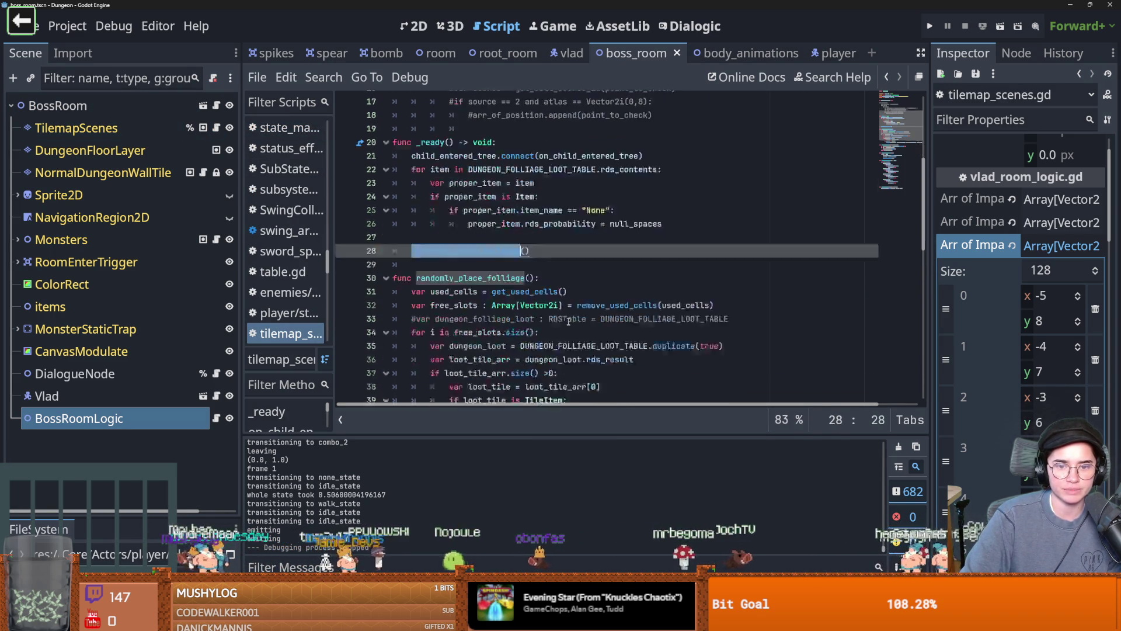
pyautogui.scroll(-3, 570, 322)
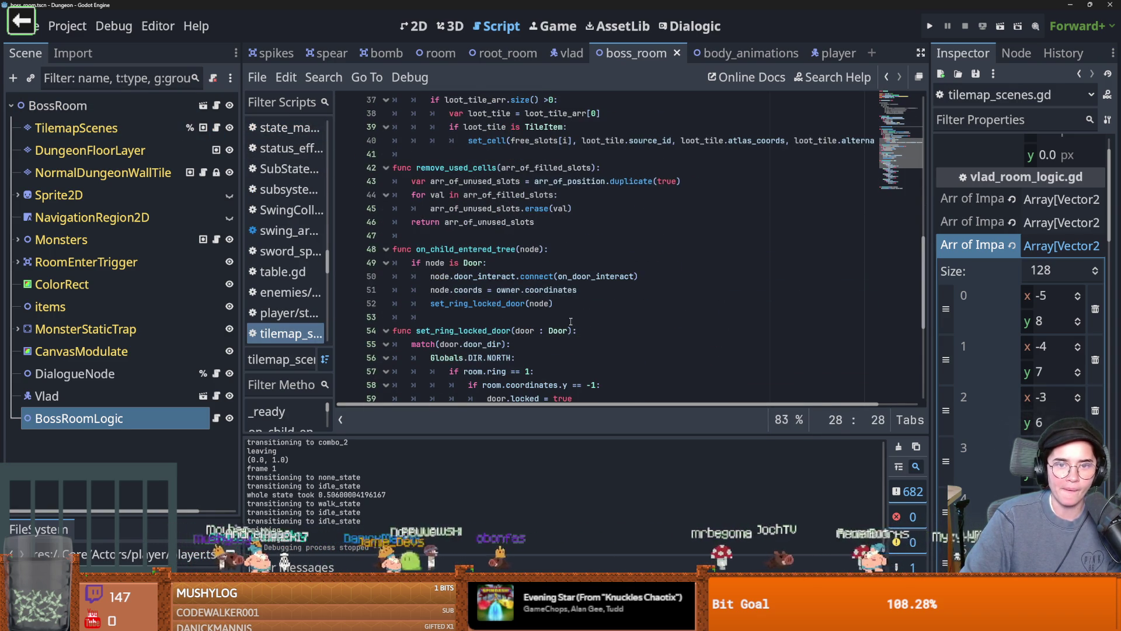
pyautogui.scroll(2, 571, 321)
pyautogui.doubleClick(490, 221)
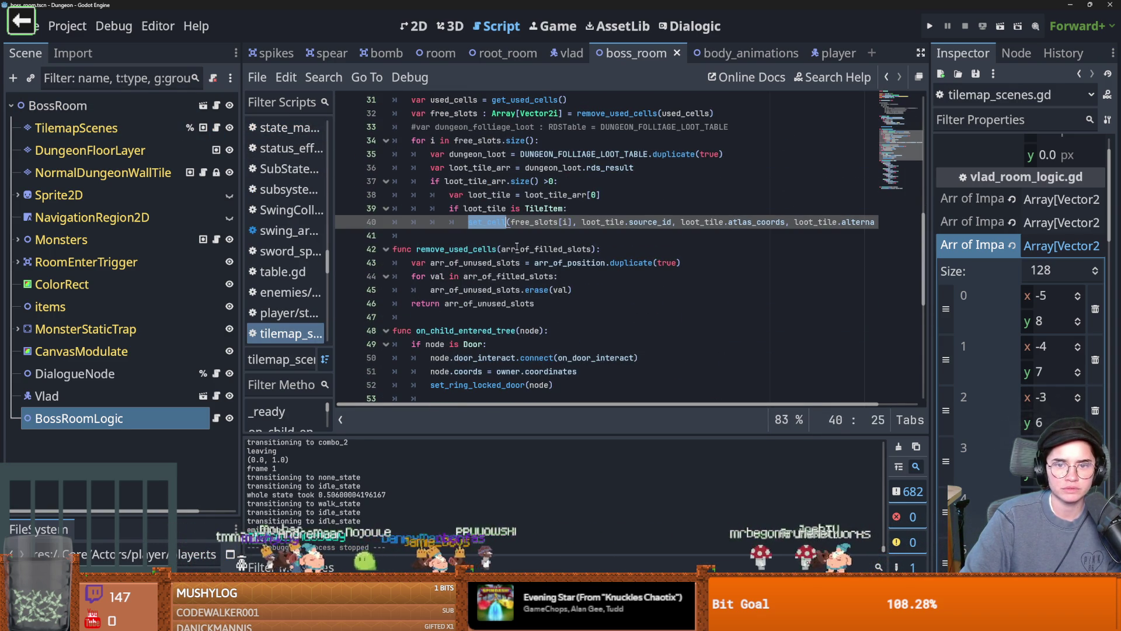
pyautogui.hscroll(2, 517, 248)
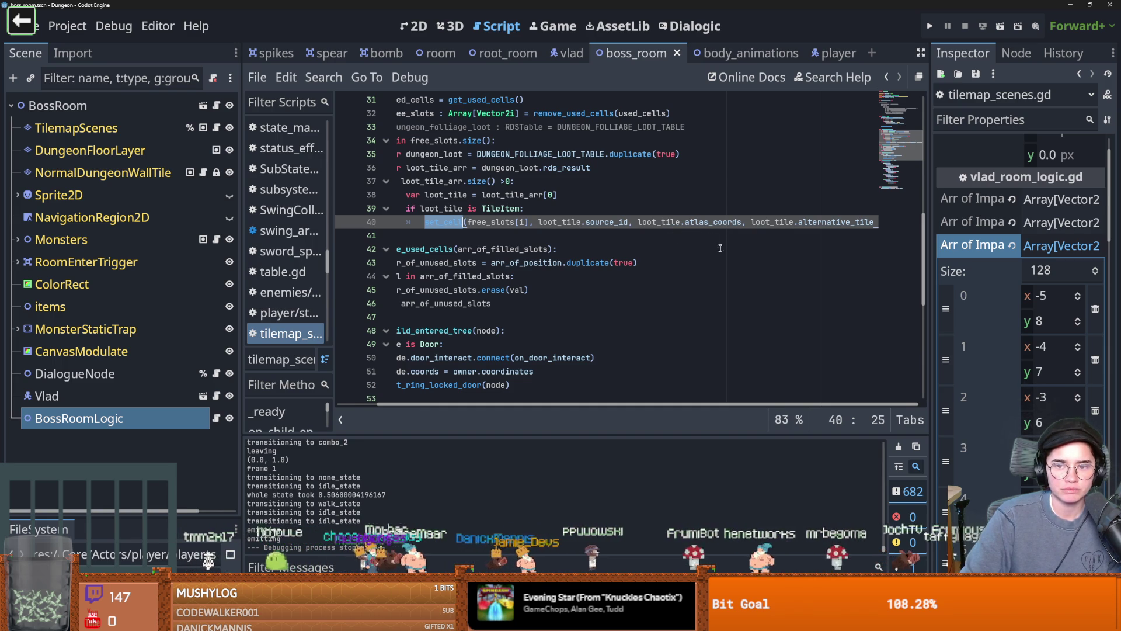
# - Change line 27's Vector2.ZERO to Vector2i.ZERO in vlad_room_logic.gd and save
pyautogui.click(216, 418)
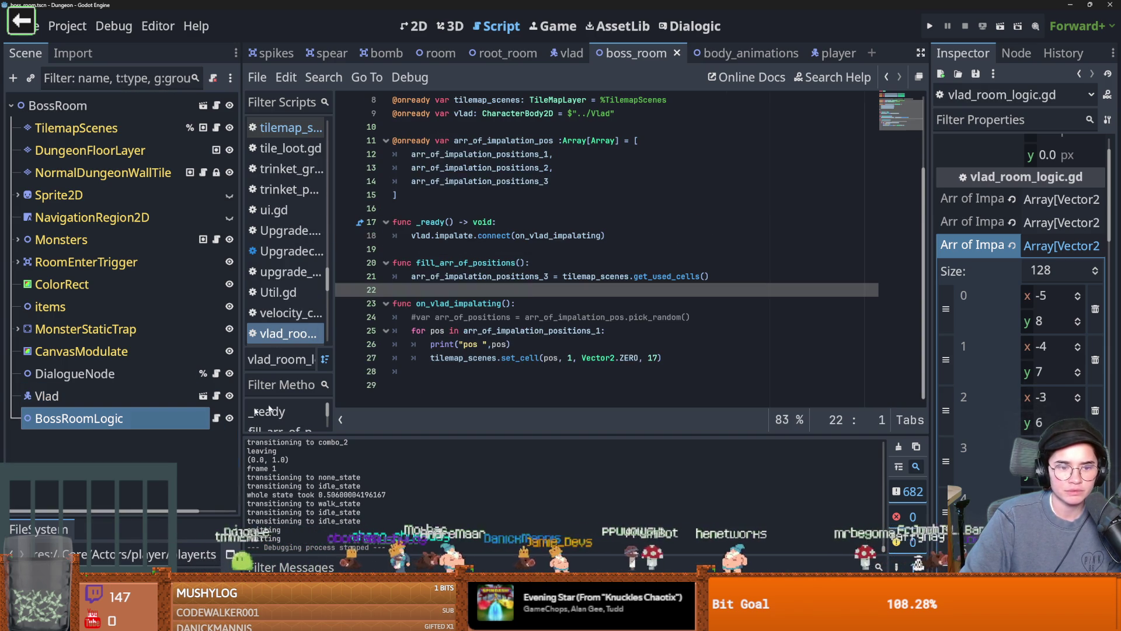
pyautogui.doubleClick(629, 358)
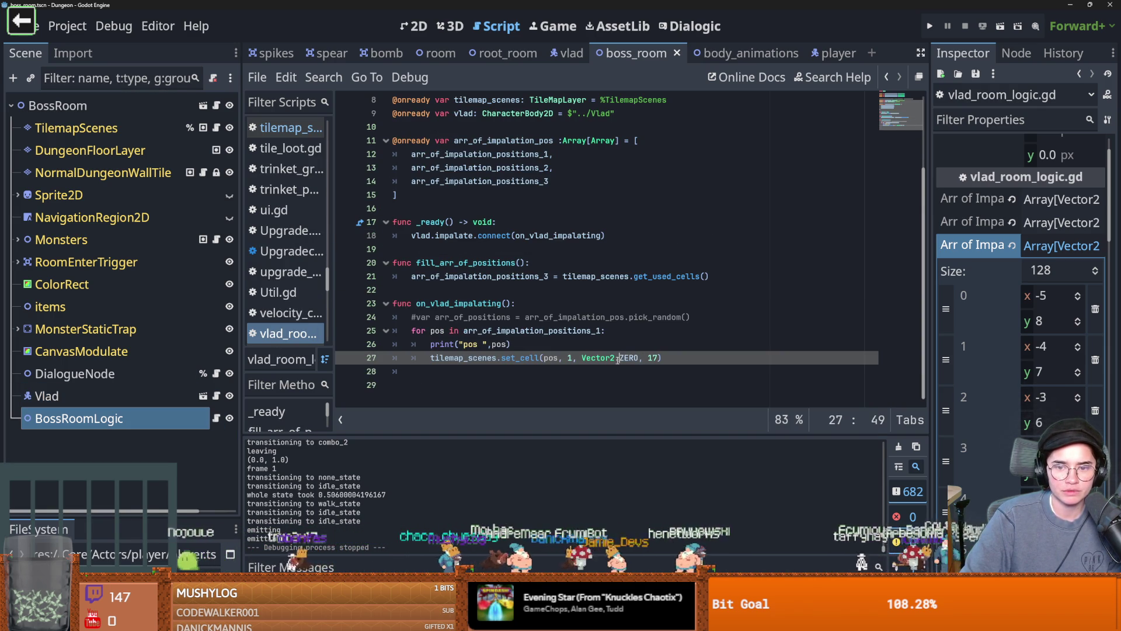
pyautogui.write('i')
pyautogui.hotkey('ctrl', 's')
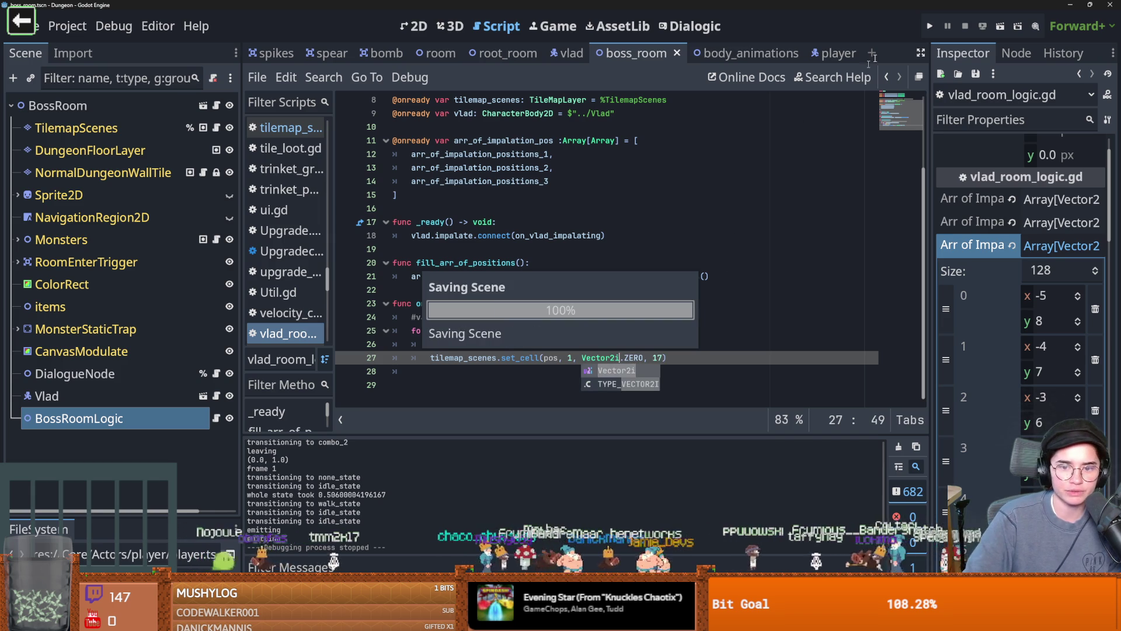
# - Run the game as the Warrior and teleport to just before the boss with tp_to_before_boss
pyautogui.click(929, 26)
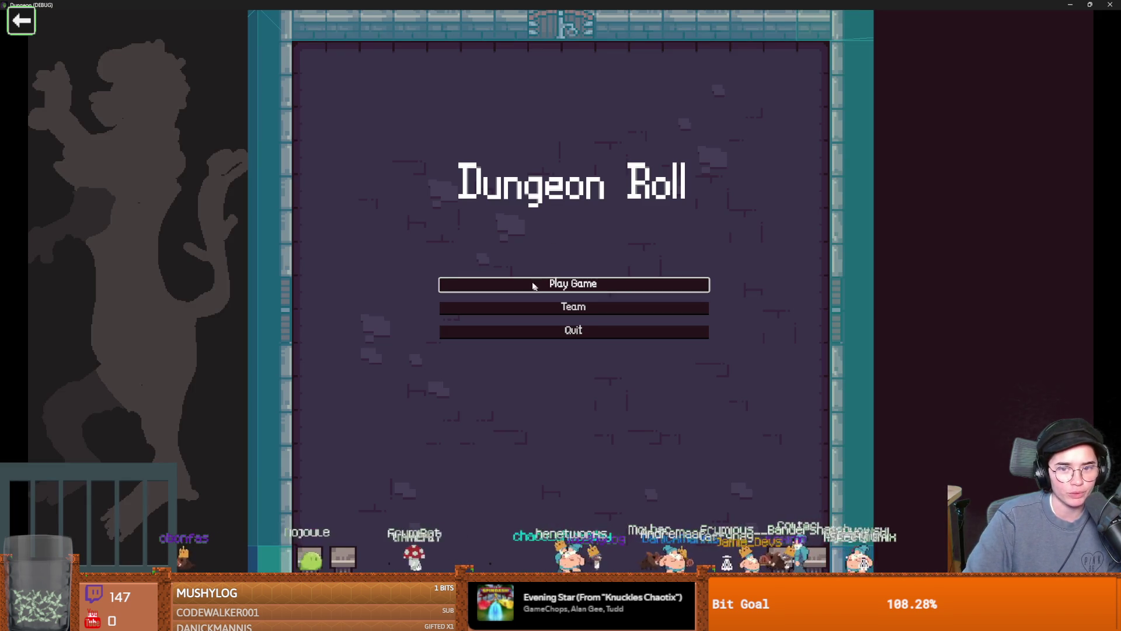
pyautogui.click(532, 286)
pyautogui.click(453, 219)
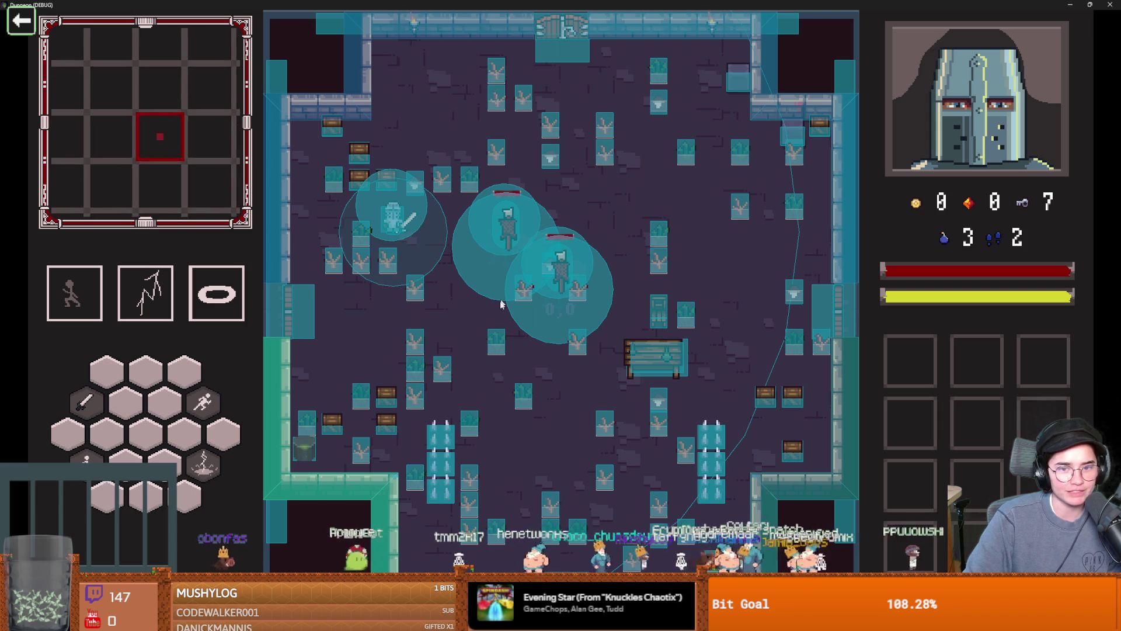
pyautogui.press('`')
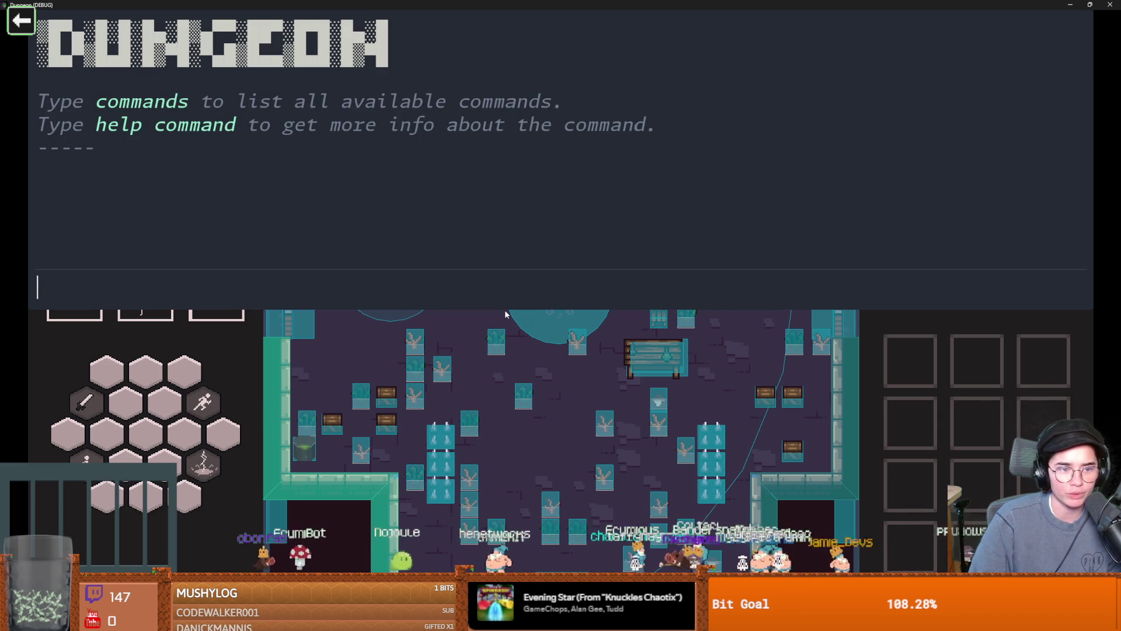
pyautogui.write('tp')
pyautogui.press('Tab')
pyautogui.press('Return')
pyautogui.press('`')
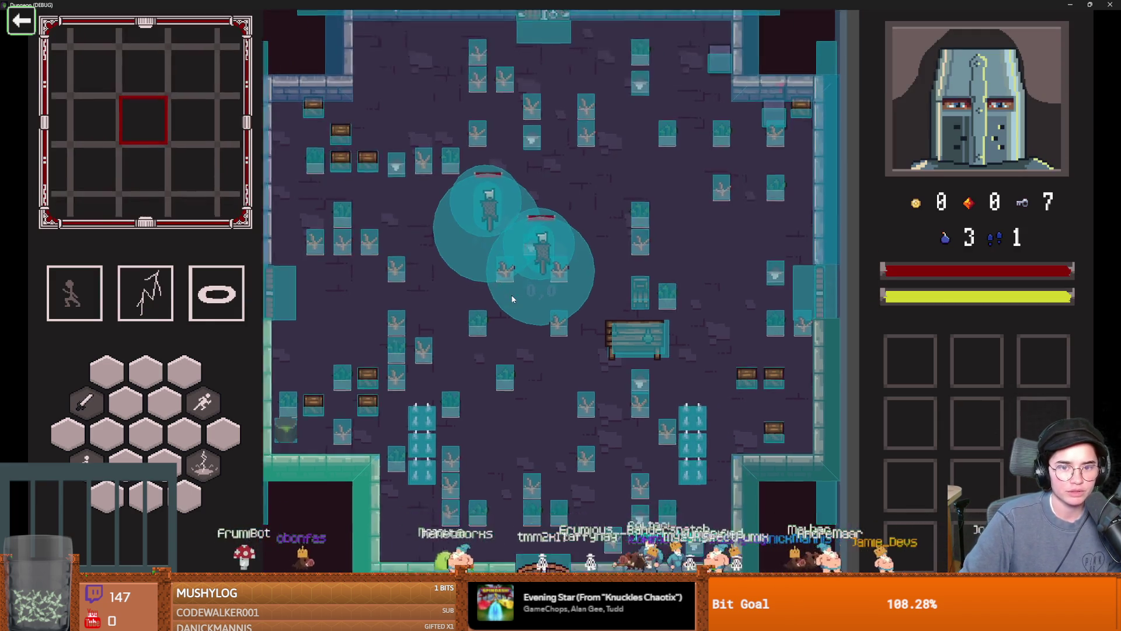
# - Walk and dash the knight down, right and up into Vlad's boss room
pyautogui.press('s')
pyautogui.press('space')
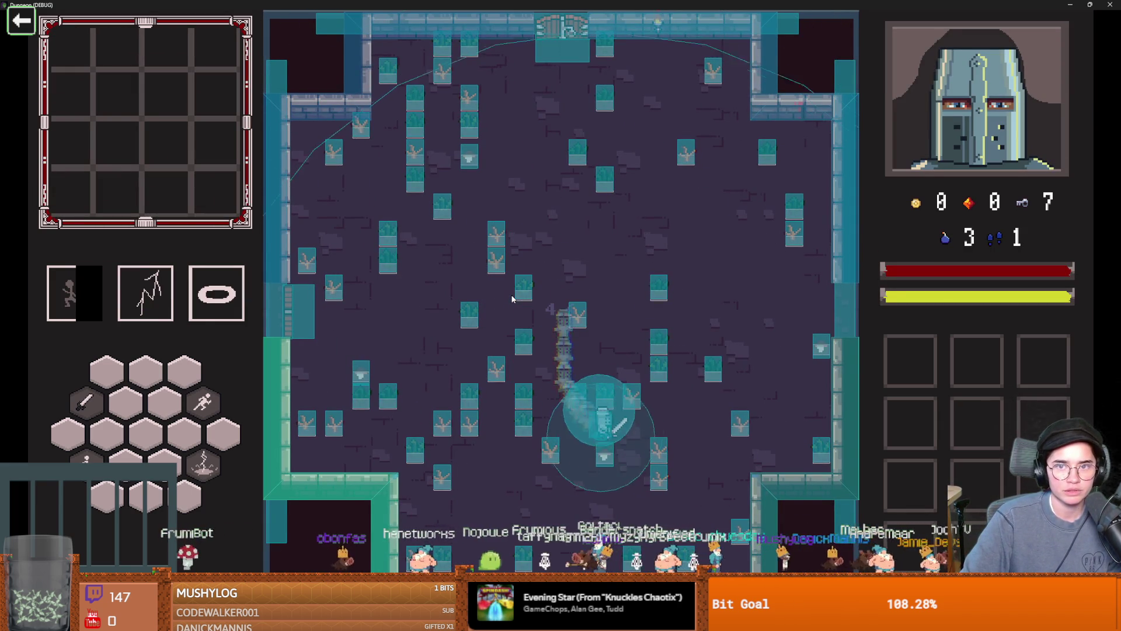
pyautogui.press('d')
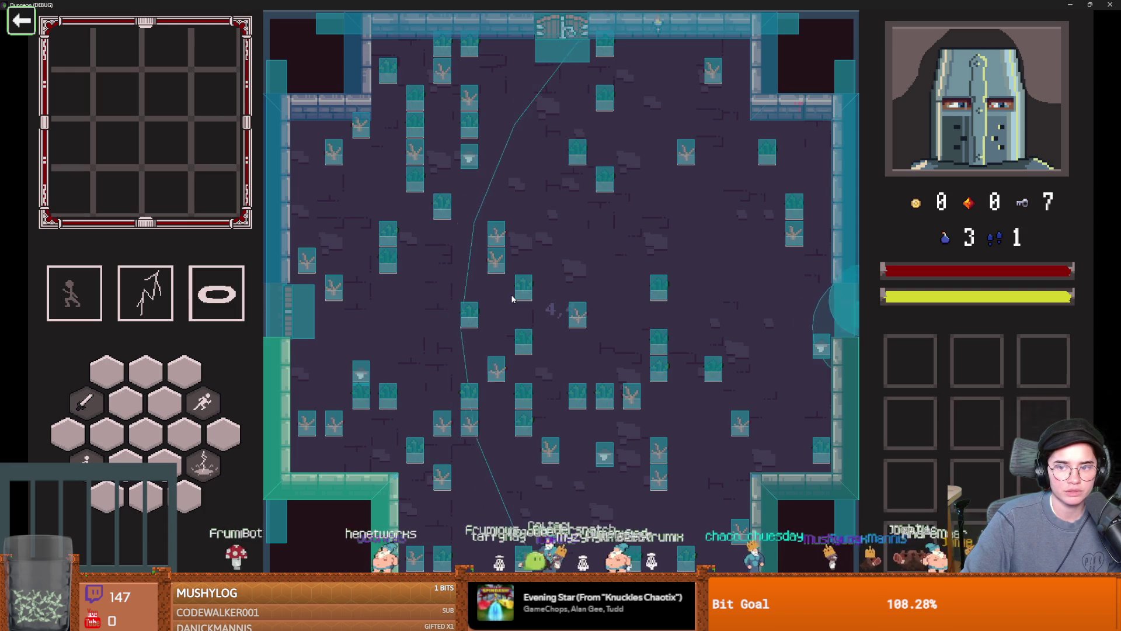
pyautogui.press('w')
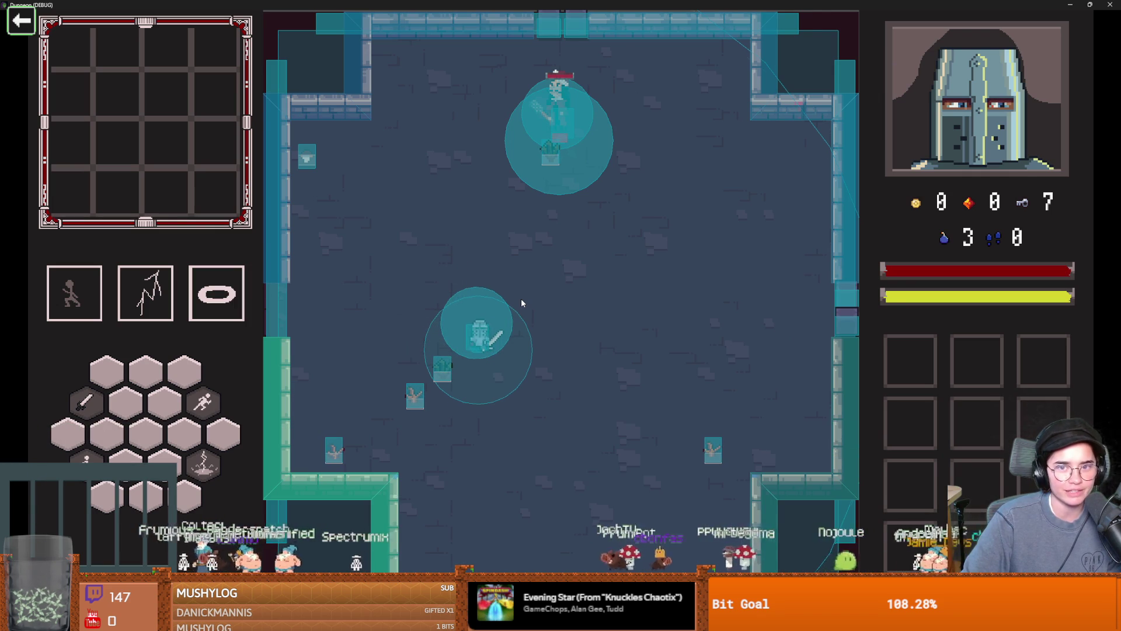
# - Dismiss Vlad's dialogue, move around the room testing the spikes, and shrink the game window
pyautogui.press('s')
pyautogui.press('d')
pyautogui.press('w')
pyautogui.press('d')
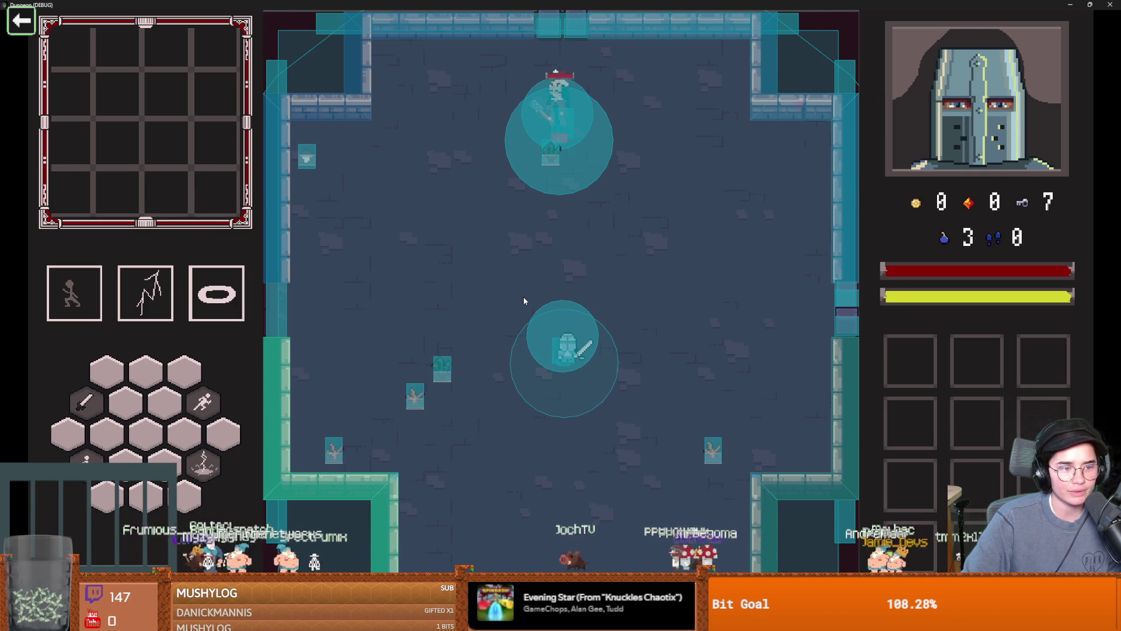
pyautogui.press('s')
pyautogui.press('a')
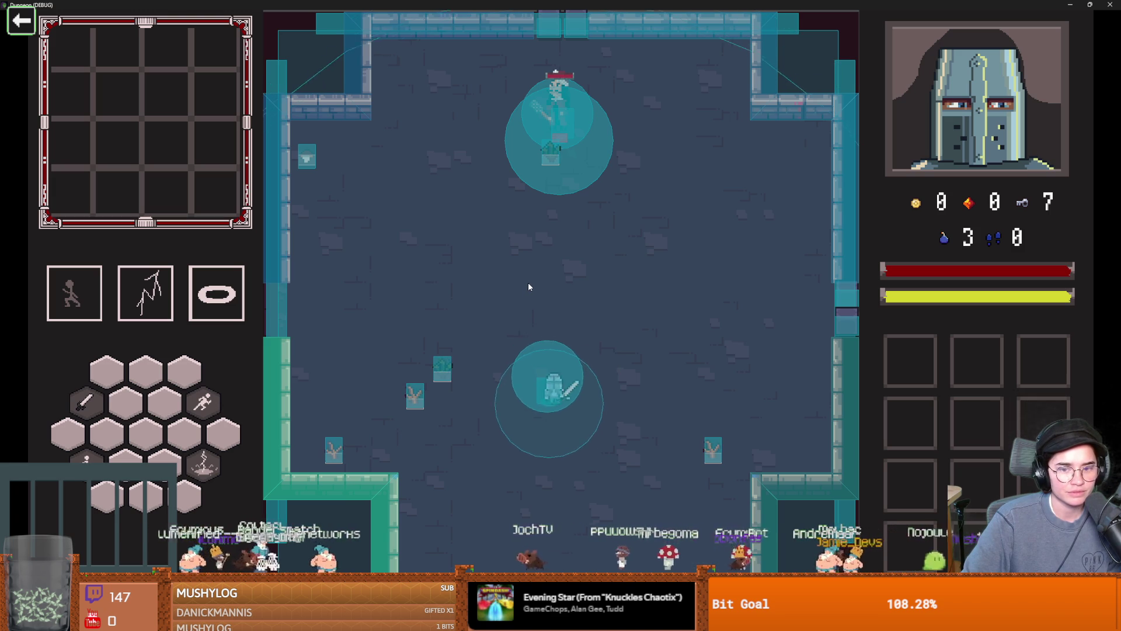
pyautogui.press('d')
pyautogui.press('a')
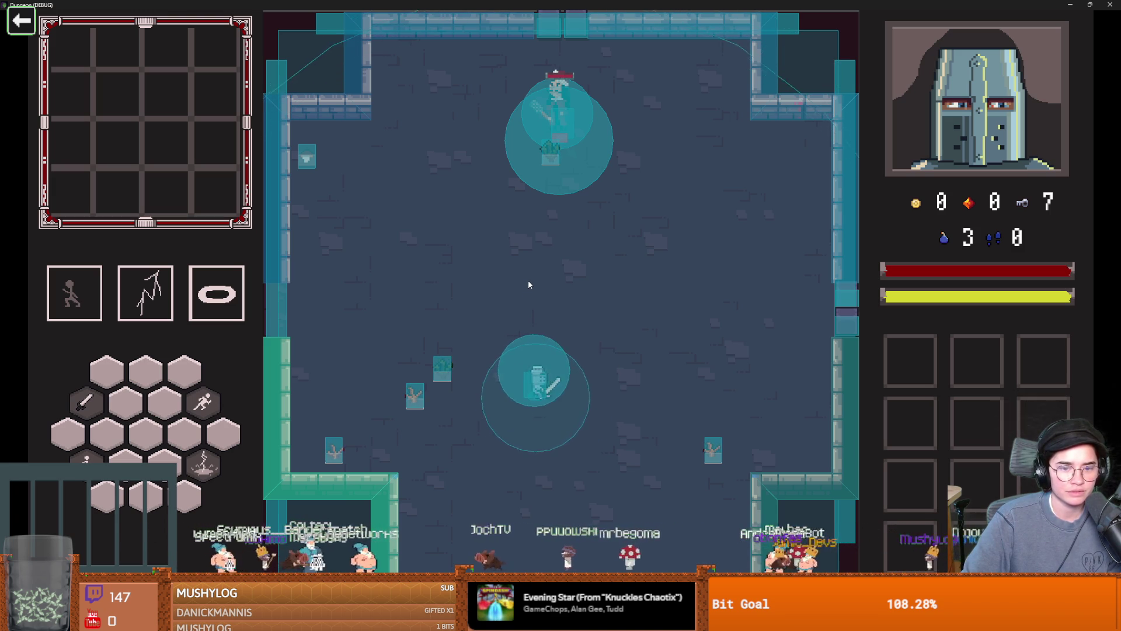
pyautogui.press('w')
pyautogui.press('d')
pyautogui.press('s')
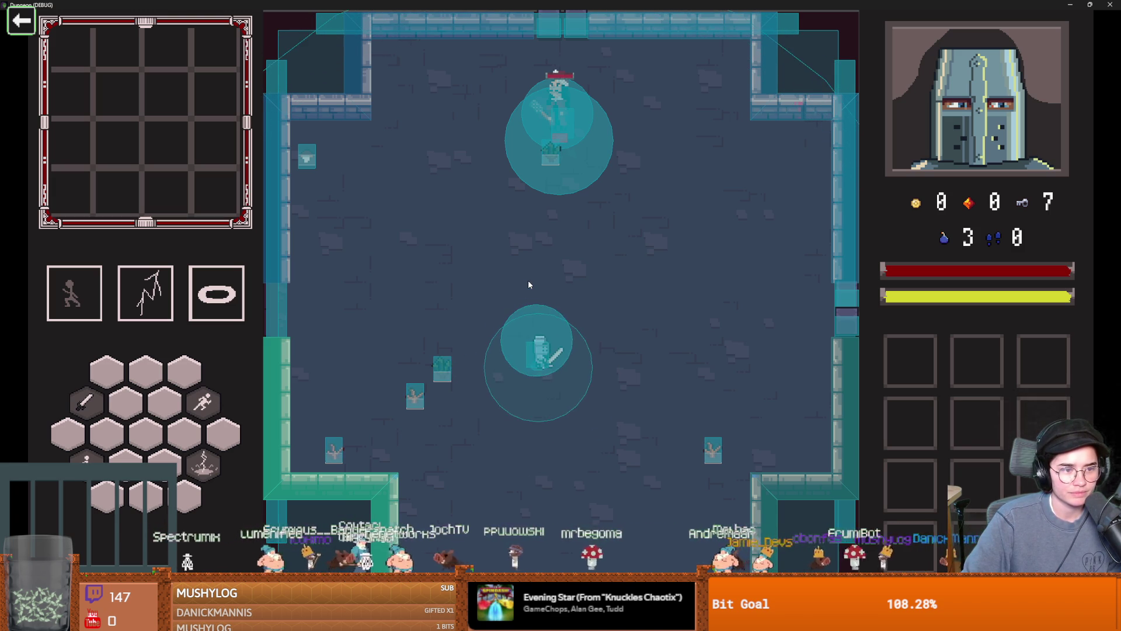
pyautogui.press('a')
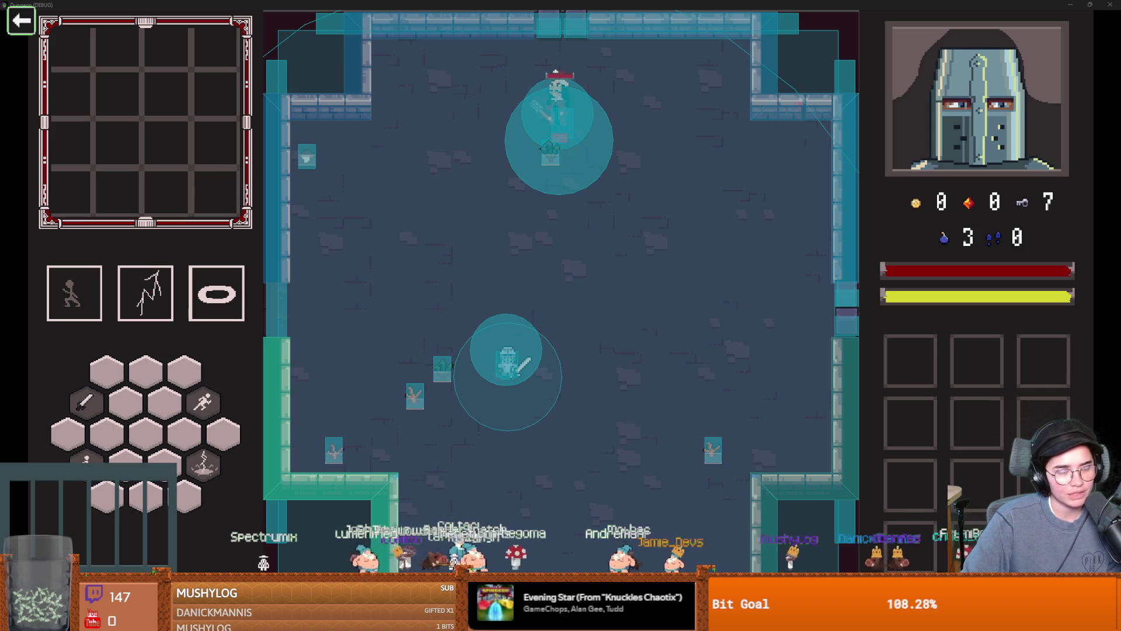
pyautogui.press('w')
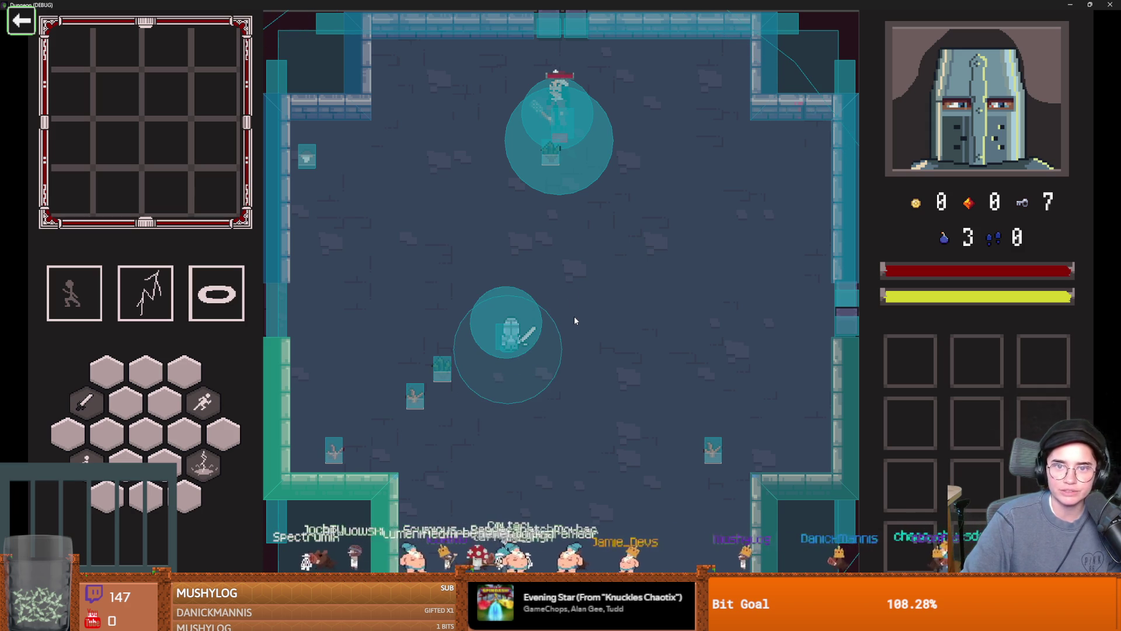
pyautogui.press('d')
pyautogui.press('s')
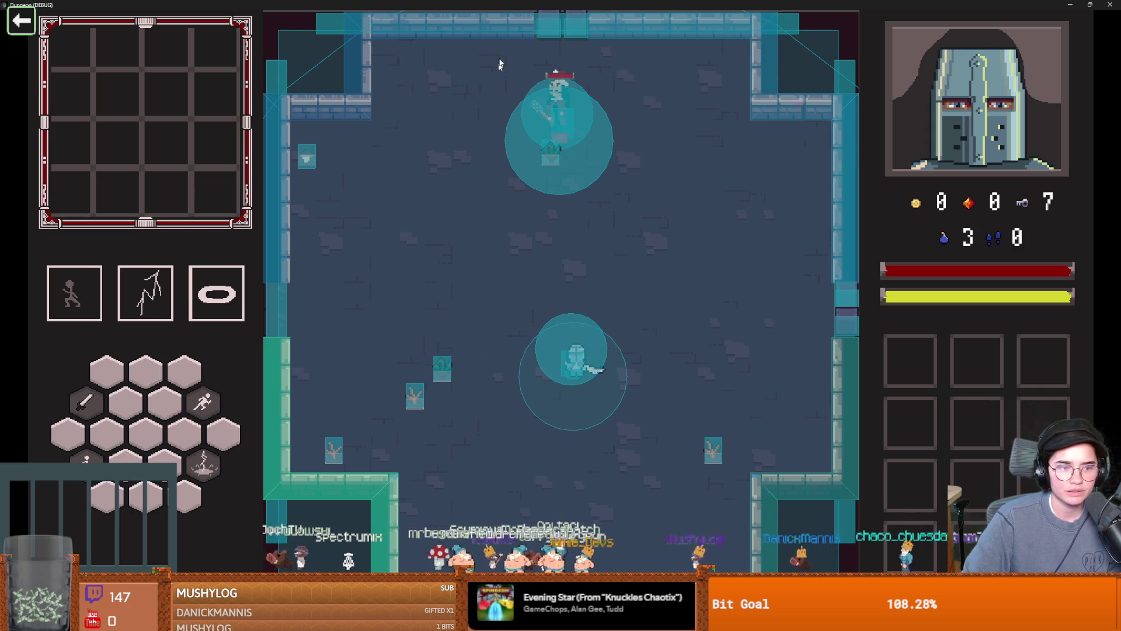
pyautogui.click(1090, 5)
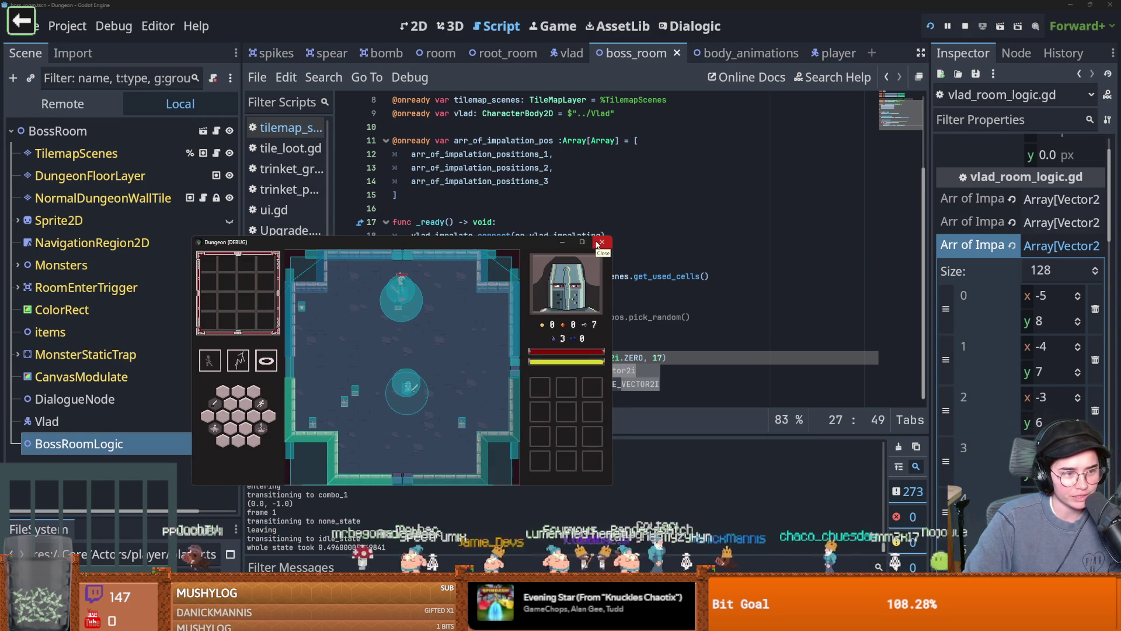
# - Close the running game and open the tilemap_scenes.gd script used on line 27
pyautogui.click(598, 244)
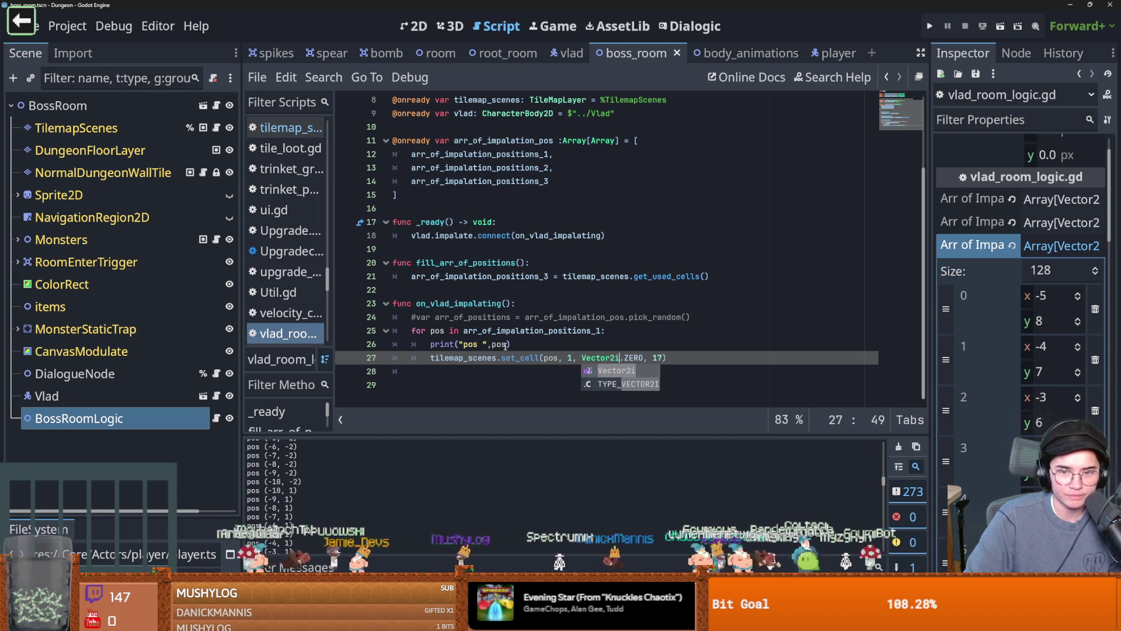
pyautogui.click(527, 347)
pyautogui.doubleClick(474, 357)
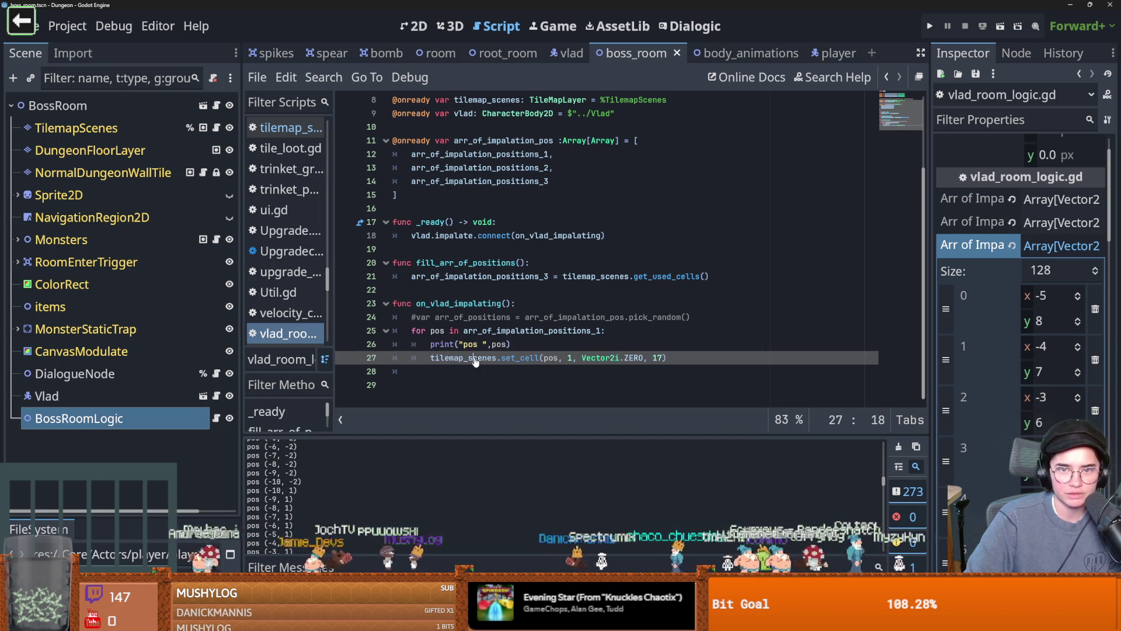
pyautogui.scroll(1, 526, 376)
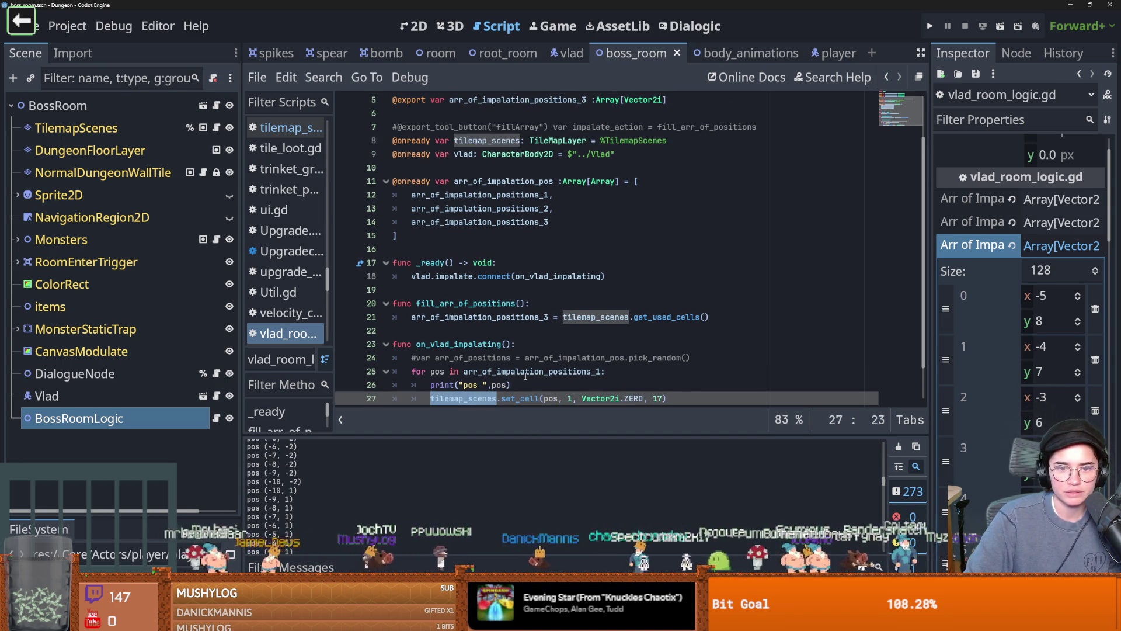
pyautogui.click(217, 128)
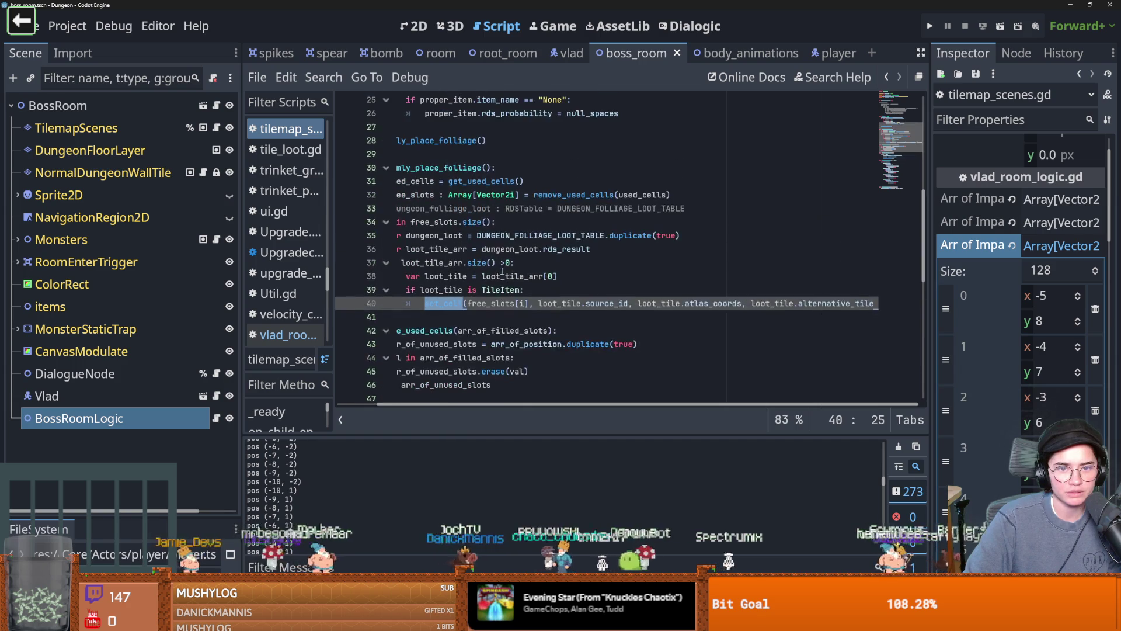
# - In _ready, put randomly_place_folliage() under 'if !room.is_boss:' and run the game
pyautogui.click(433, 207)
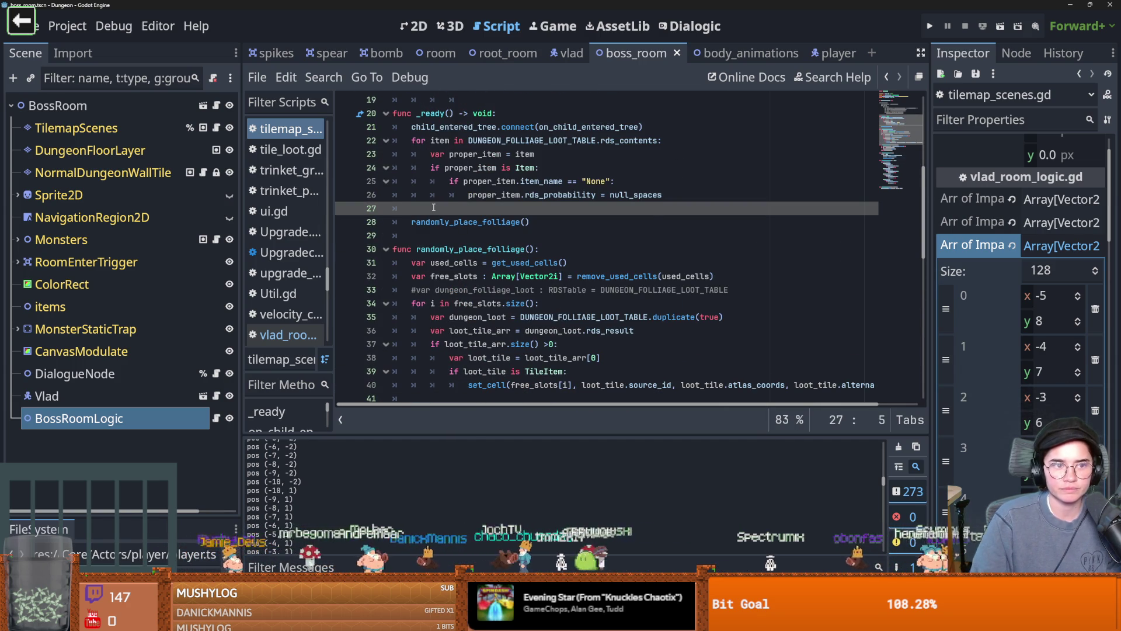
pyautogui.write('i')
pyautogui.scroll(6, 431, 199)
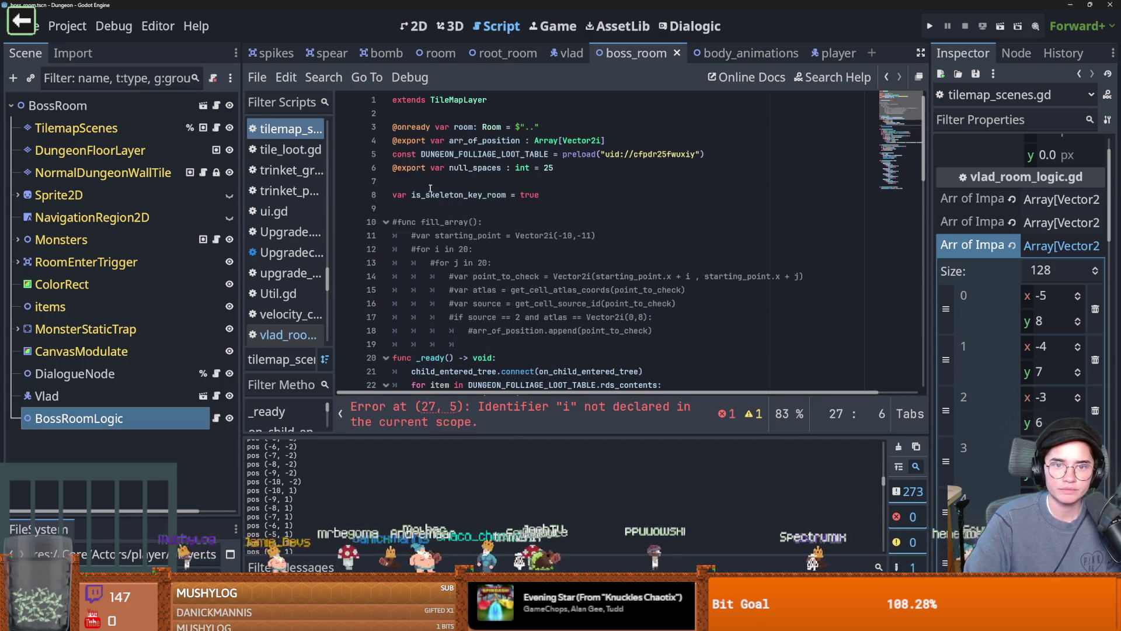
pyautogui.scroll(-5, 444, 199)
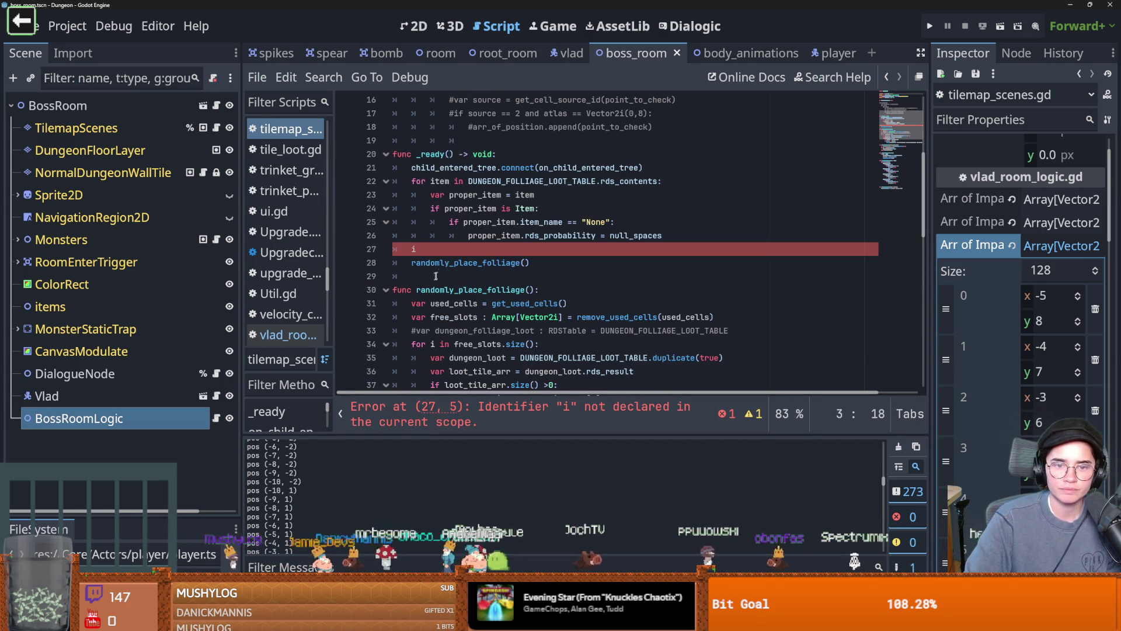
pyautogui.write('if room.is')
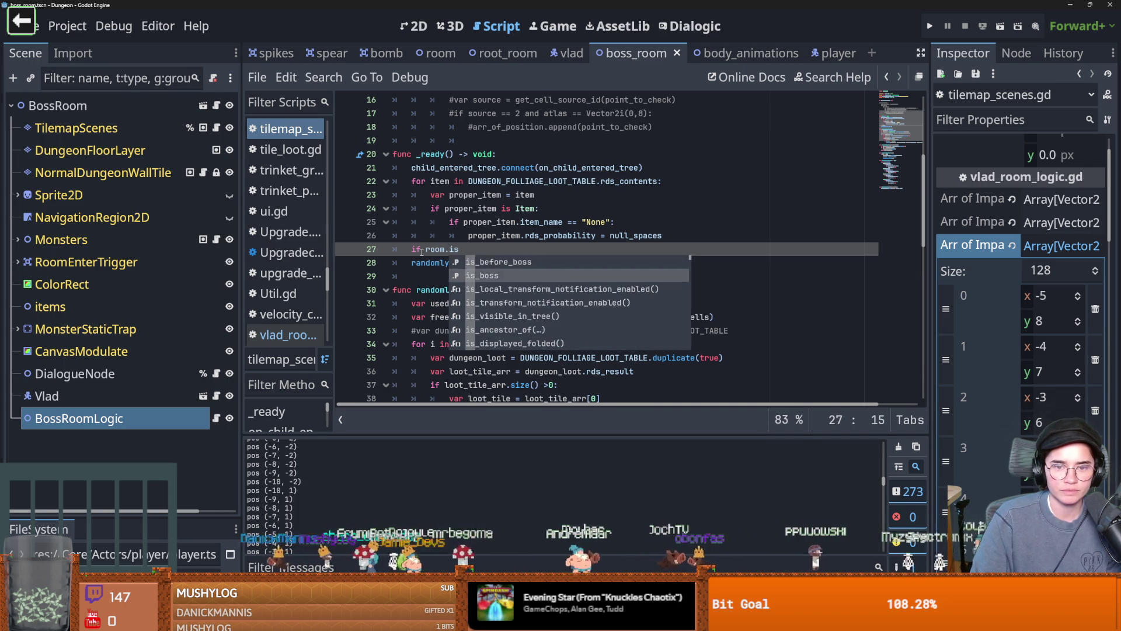
pyautogui.press('Return')
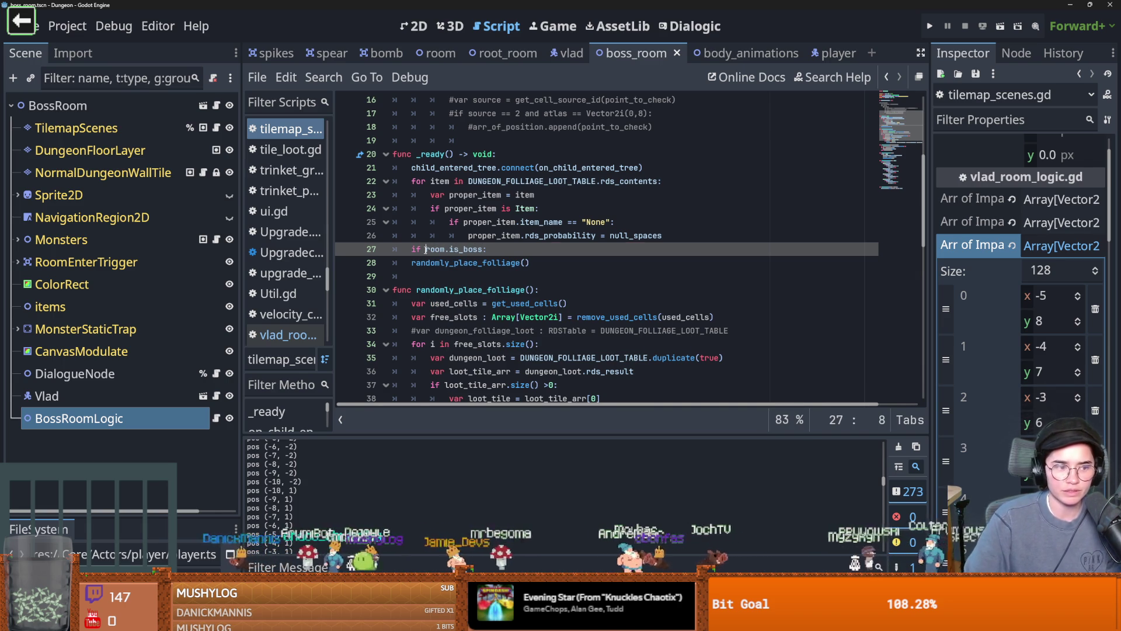
pyautogui.write('!')
pyautogui.click(412, 262)
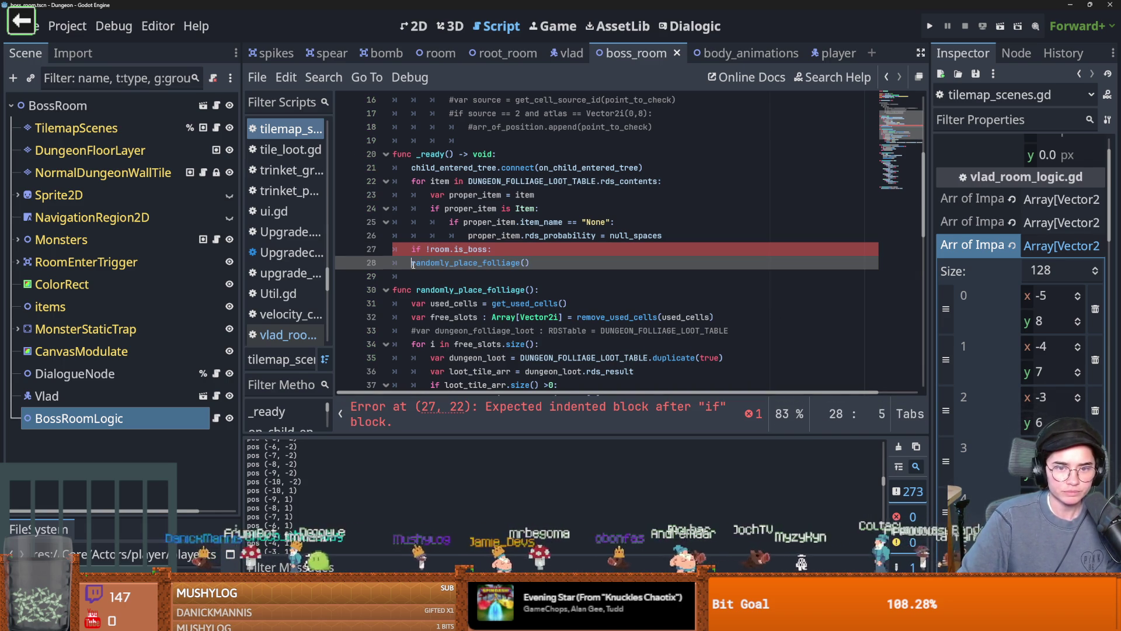
pyautogui.write('q')
pyautogui.press('BackSpace')
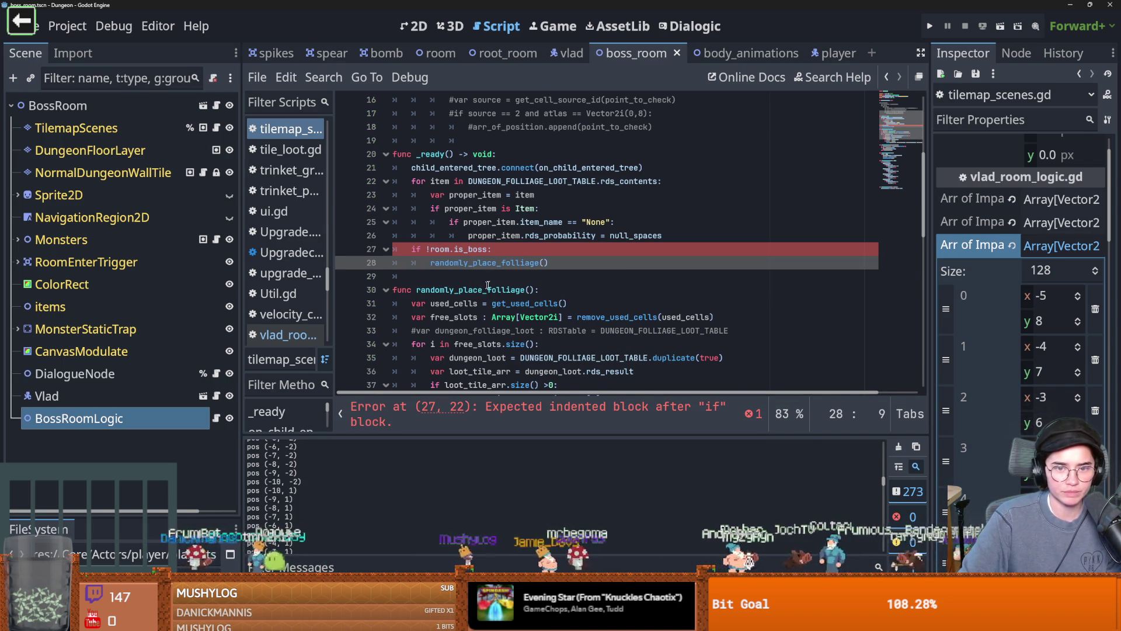
pyautogui.press('Tab')
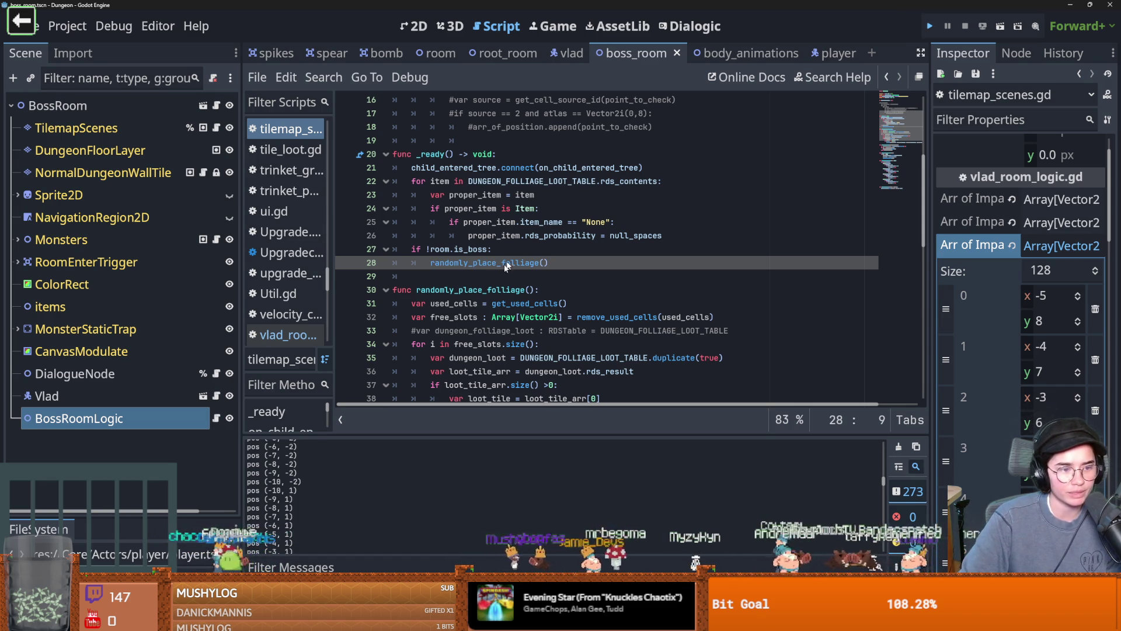
pyautogui.press('F5')
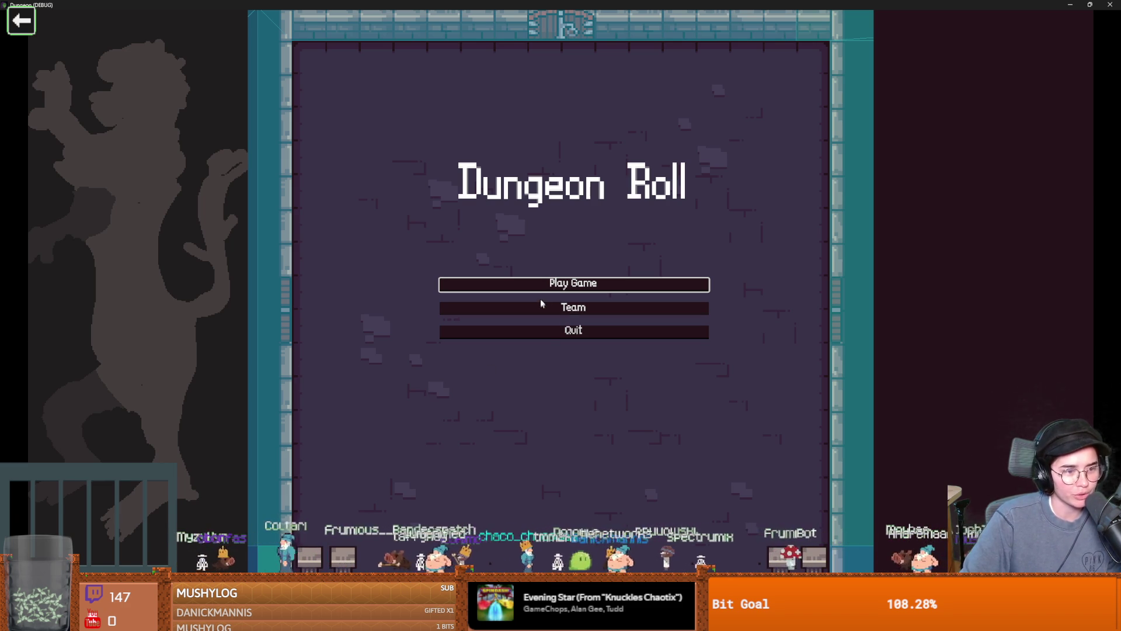
# - Start a new Warrior game and run tp_to_before_boss from the debug console
pyautogui.click(502, 285)
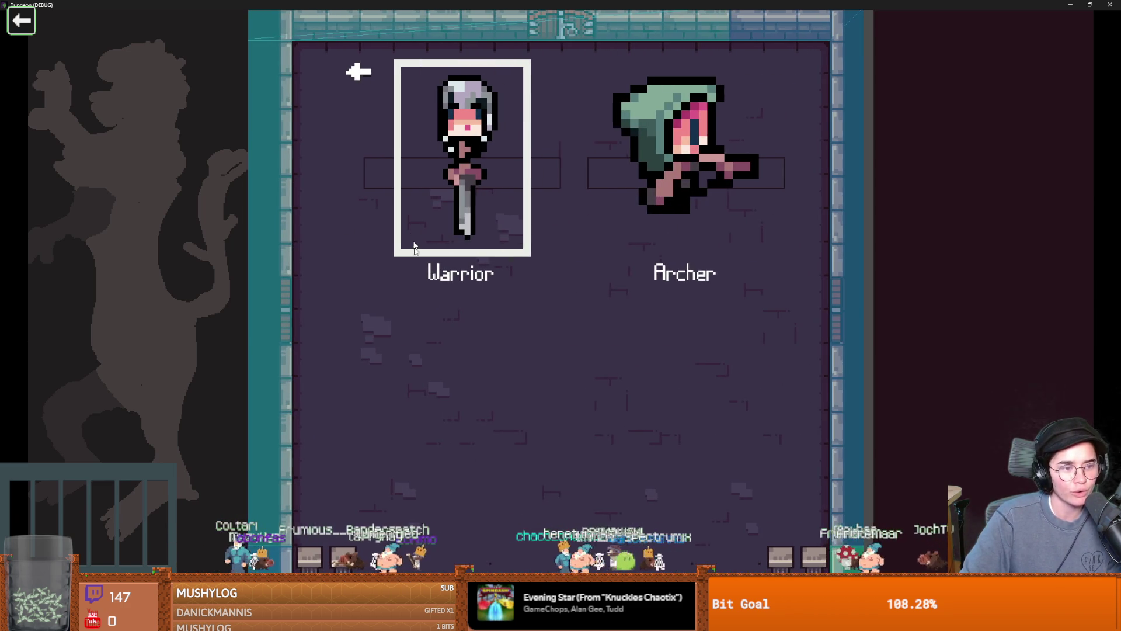
pyautogui.press('Return')
pyautogui.press('`')
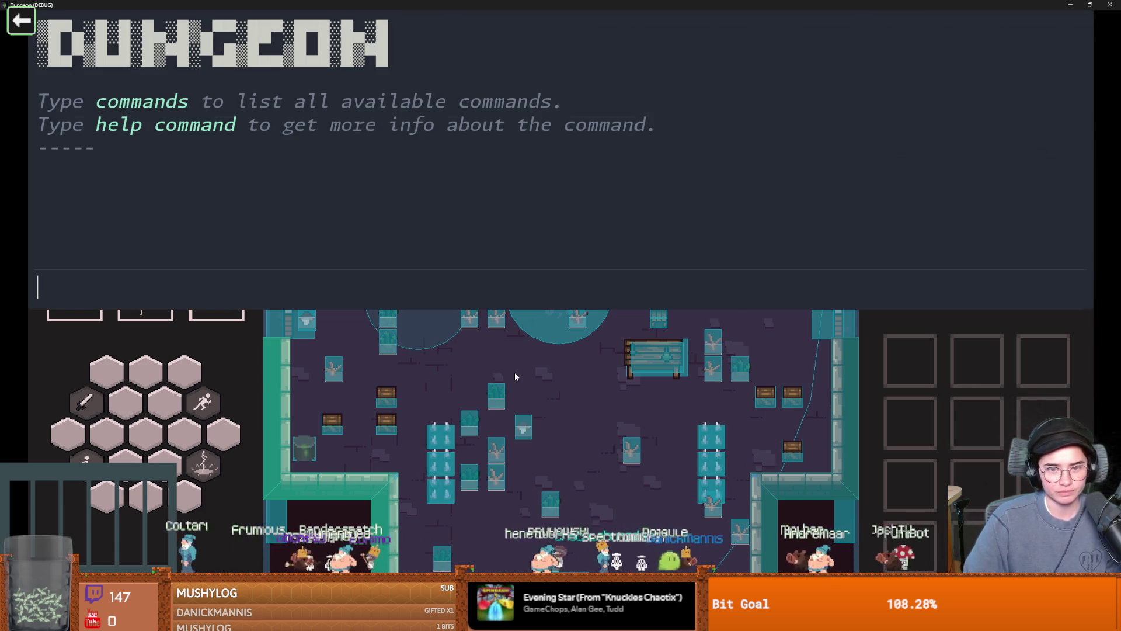
pyautogui.write('tp_to_before_boss')
pyautogui.press('Return')
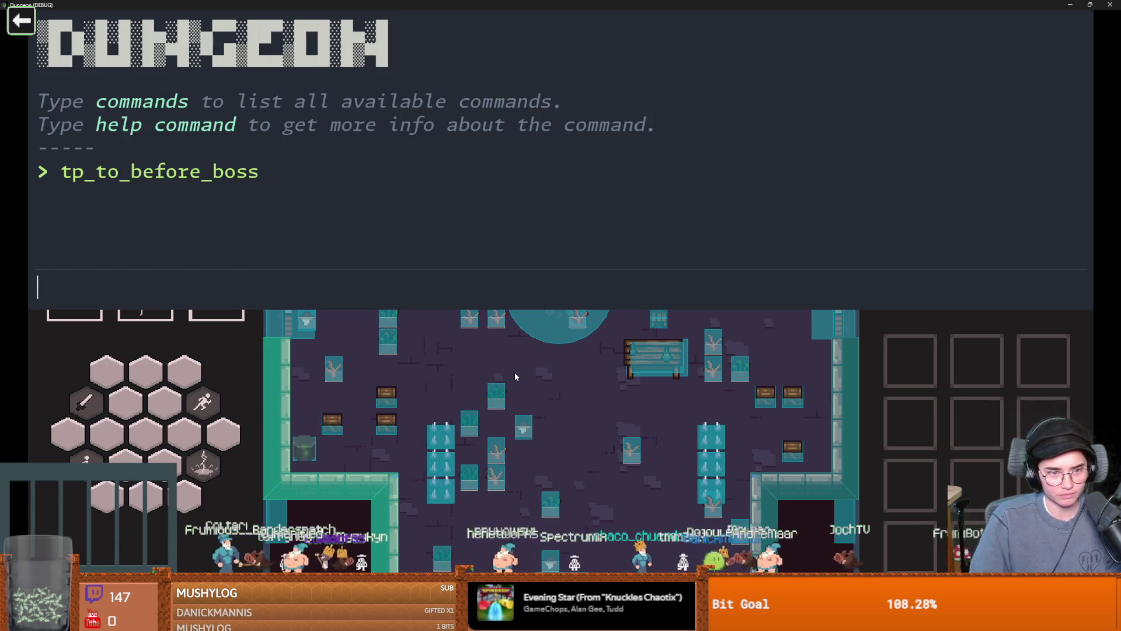
pyautogui.press('`')
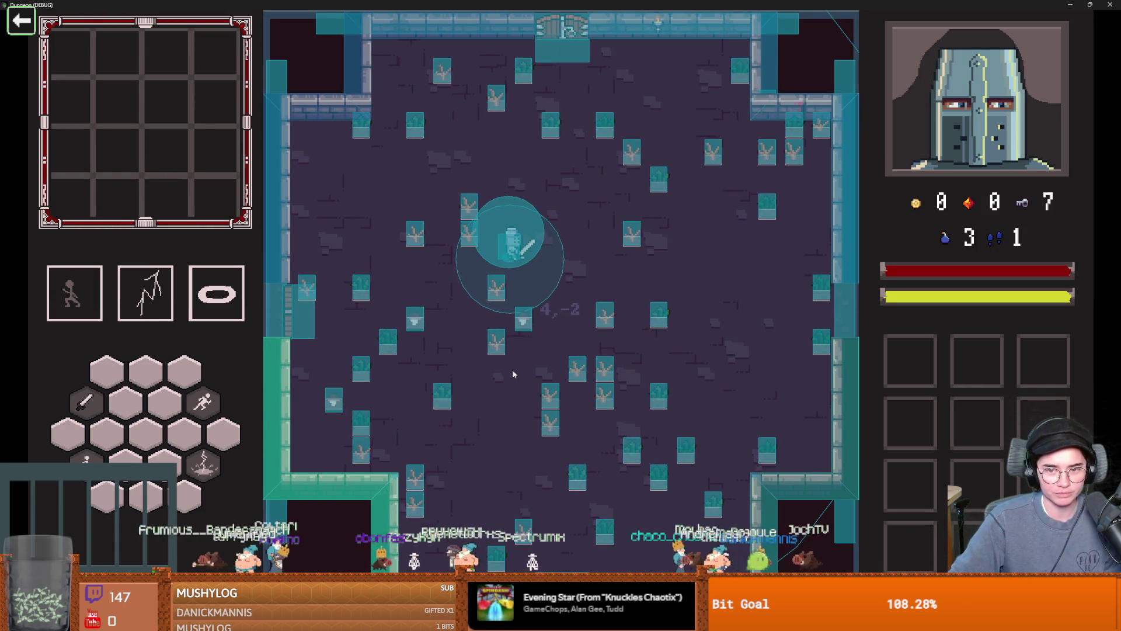
# - Walk the knight right into the boss room and close Vlad's dialogue
pyautogui.press('d')
pyautogui.press('s')
pyautogui.press('d')
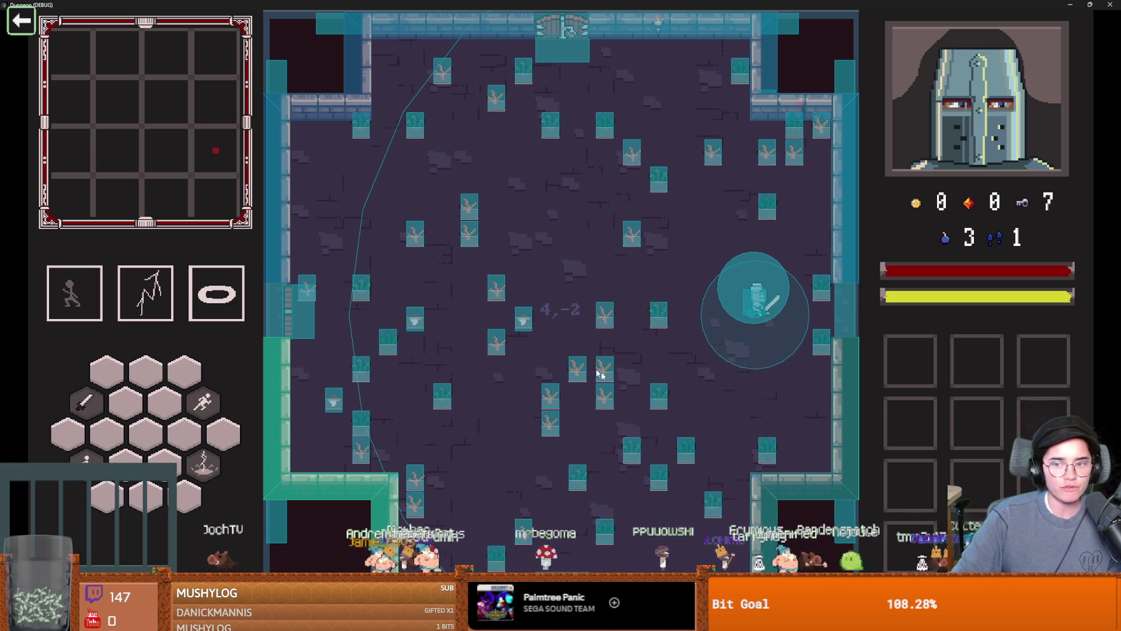
pyautogui.press('d')
pyautogui.press('d')
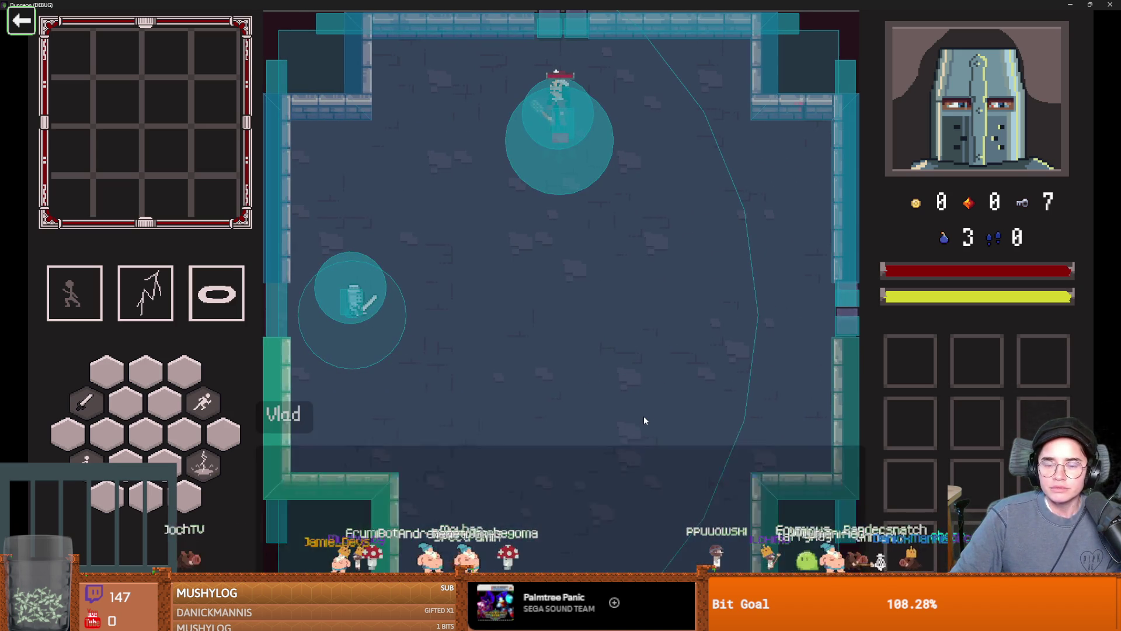
pyautogui.click(614, 413)
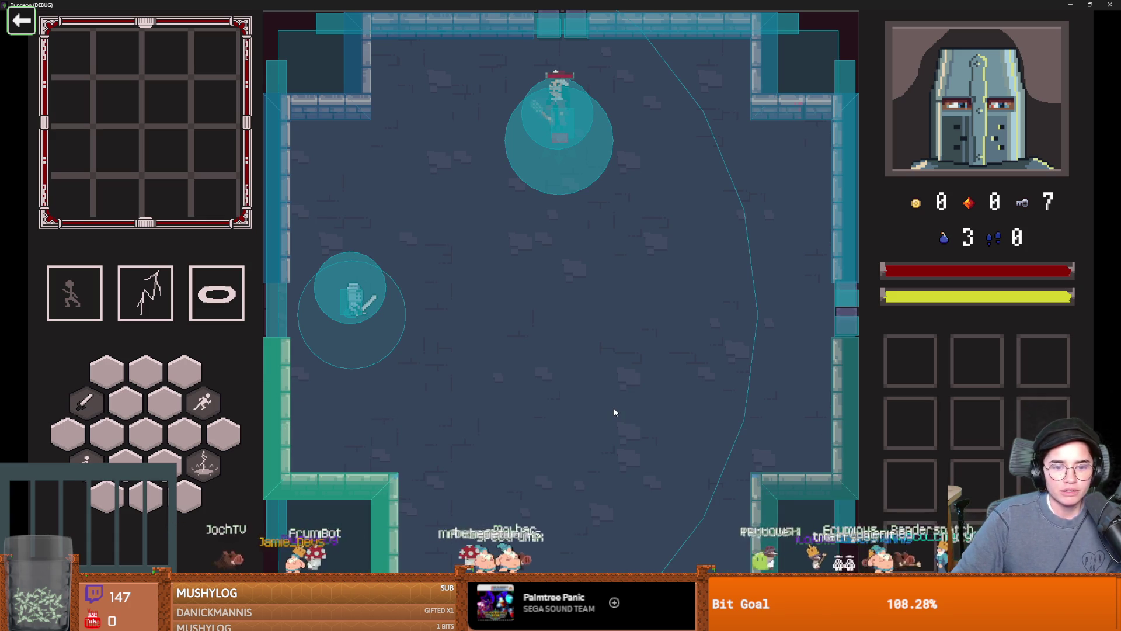
# - Walk around the grass-free boss room, then restore the window and stop the game
pyautogui.press('d')
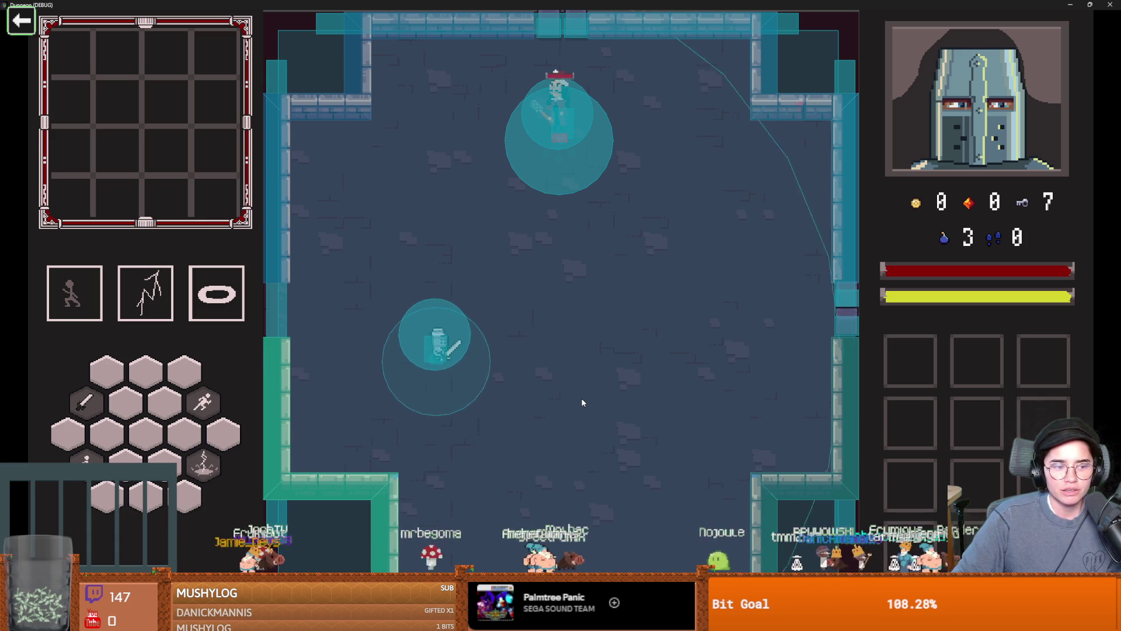
pyautogui.press('w')
pyautogui.press('a')
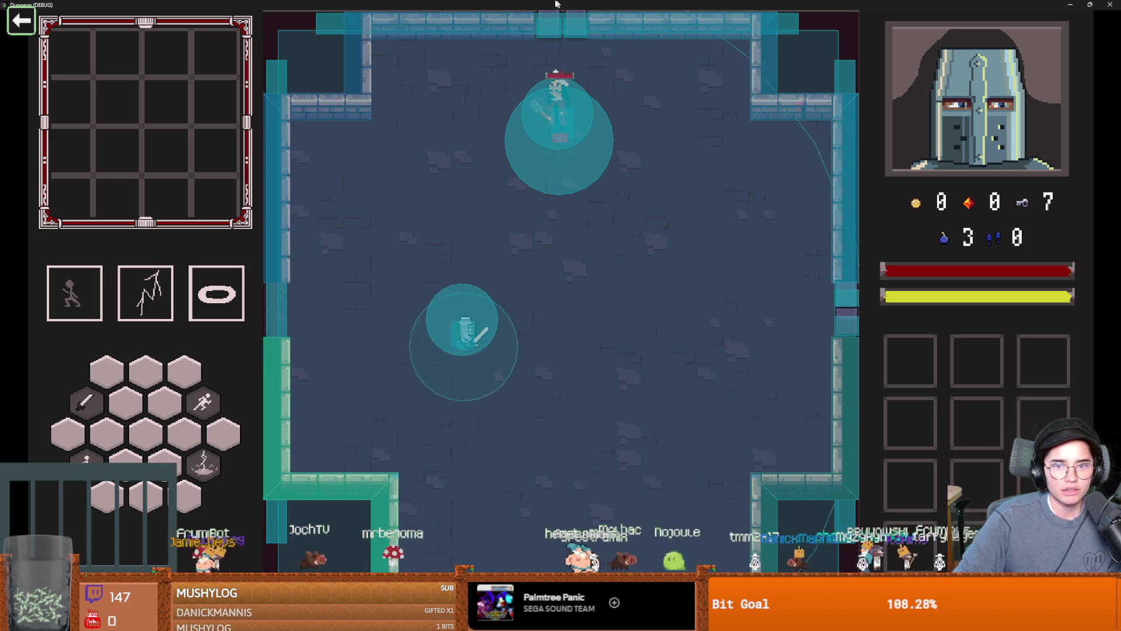
pyautogui.moveTo(439, 4); pyautogui.dragTo(439, 285)
pyautogui.click(645, 275)
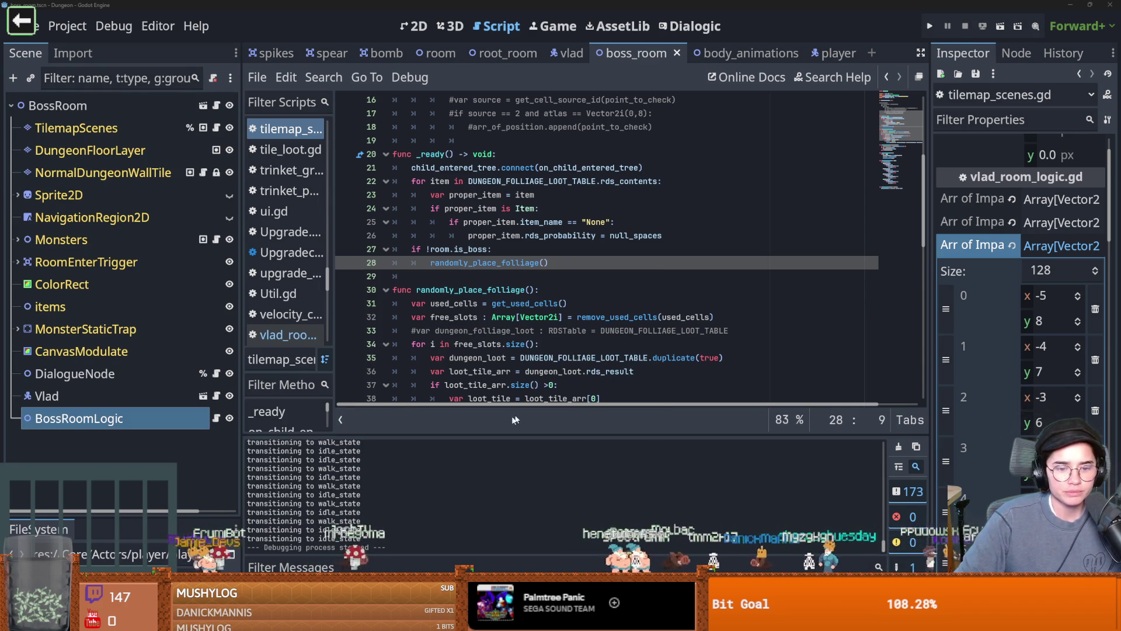
pyautogui.scroll(10, 541, 472)
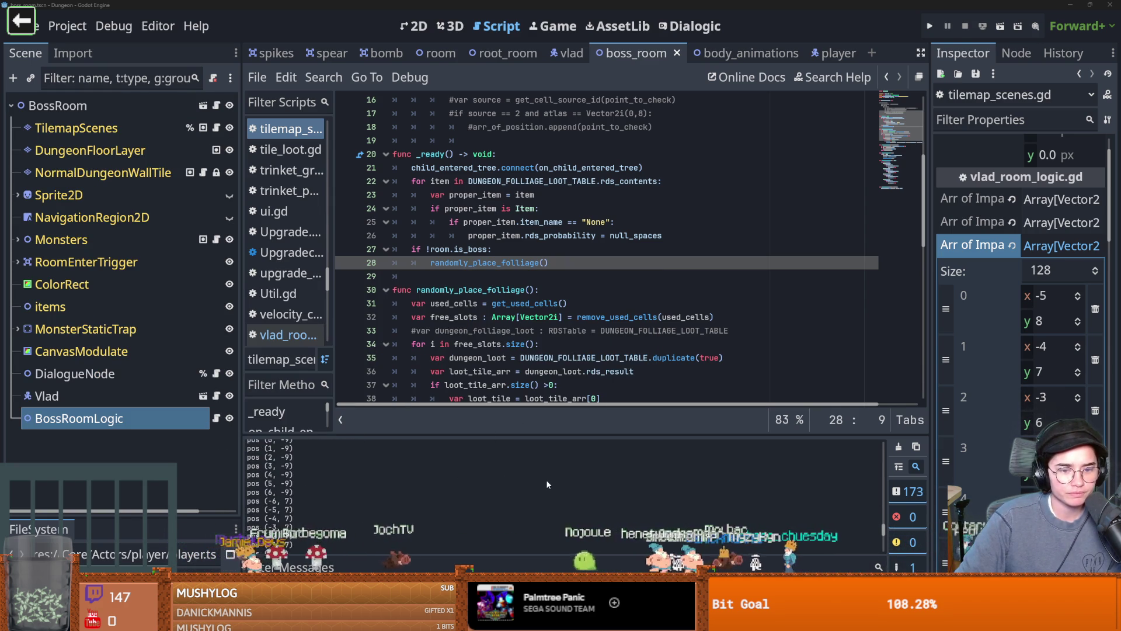
pyautogui.scroll(10, 547, 485)
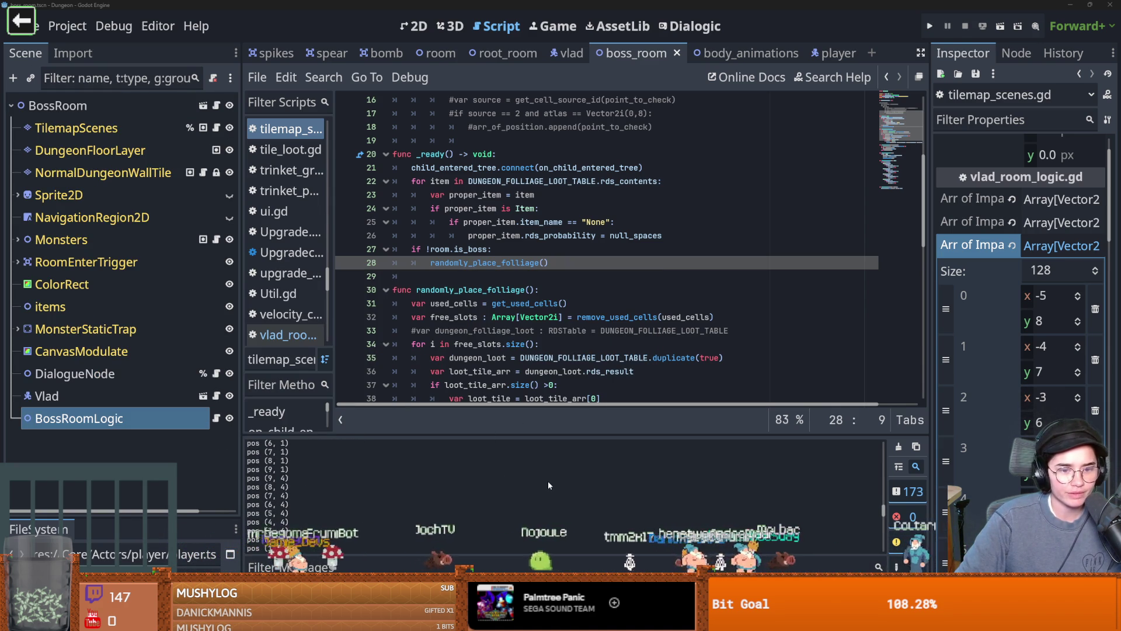
pyautogui.scroll(10, 547, 481)
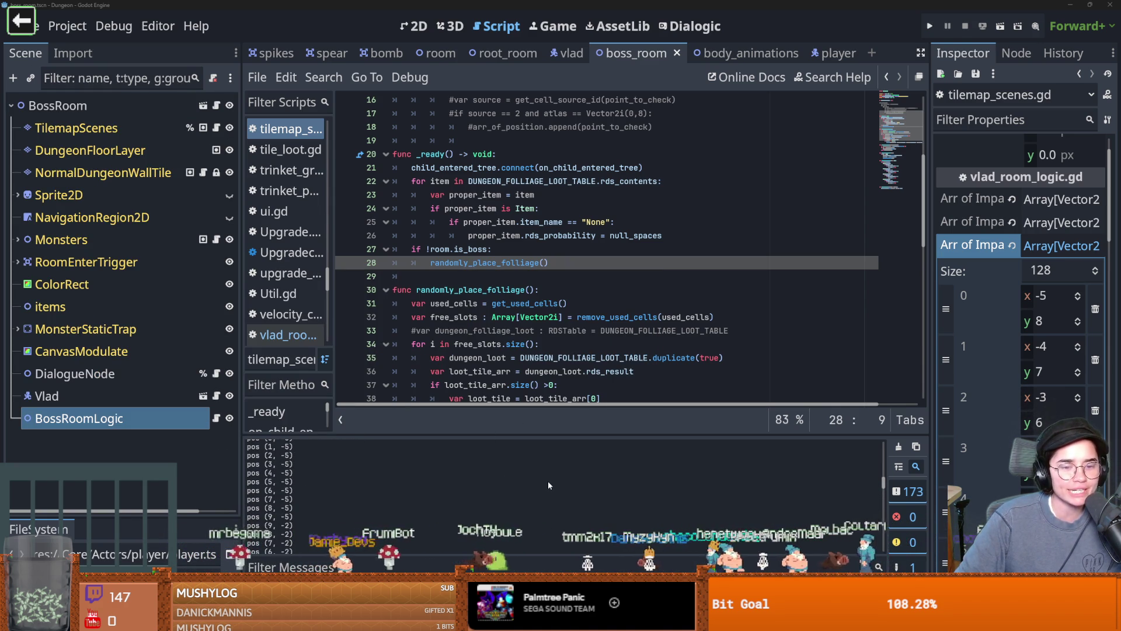
pyautogui.scroll(3, 549, 484)
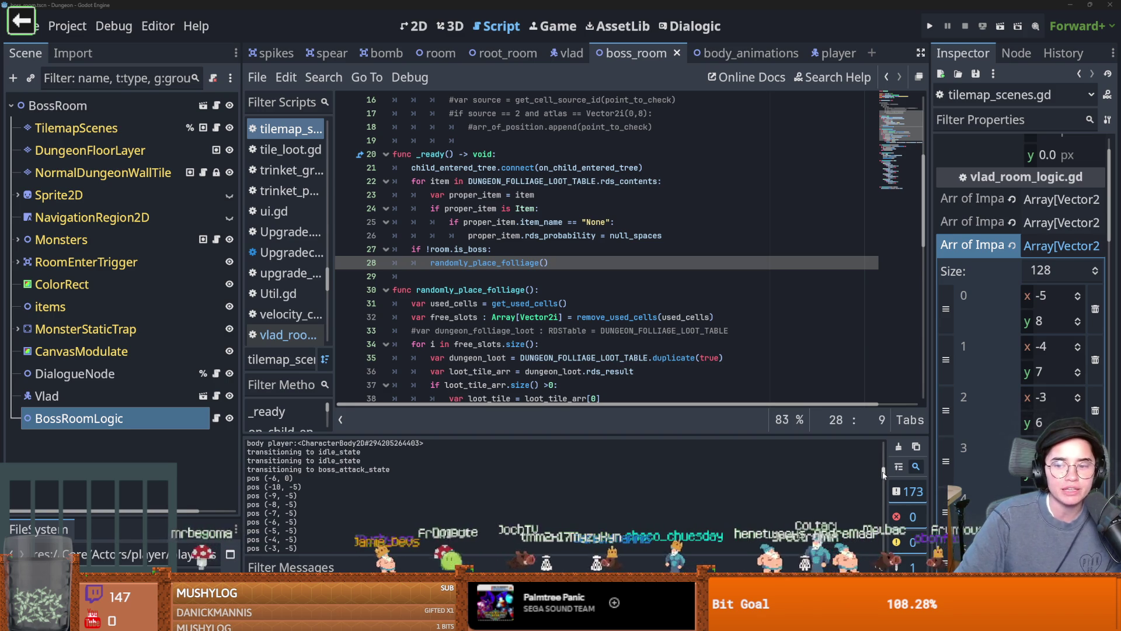
pyautogui.scroll(-2, 883, 475)
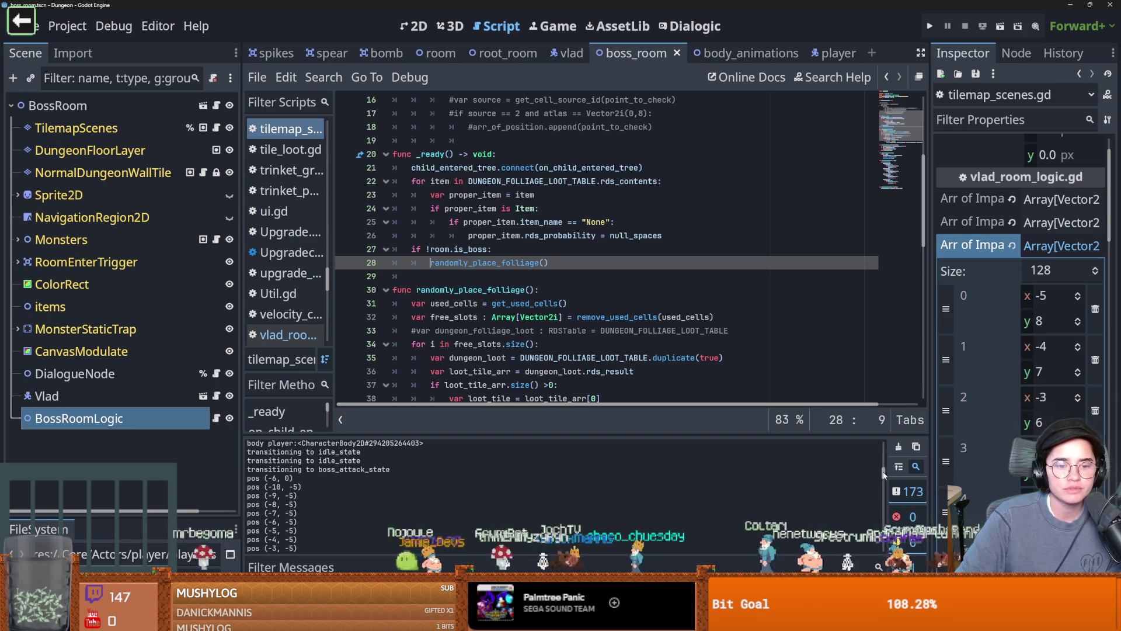
pyautogui.moveTo(882, 475); pyautogui.dragTo(879, 486)
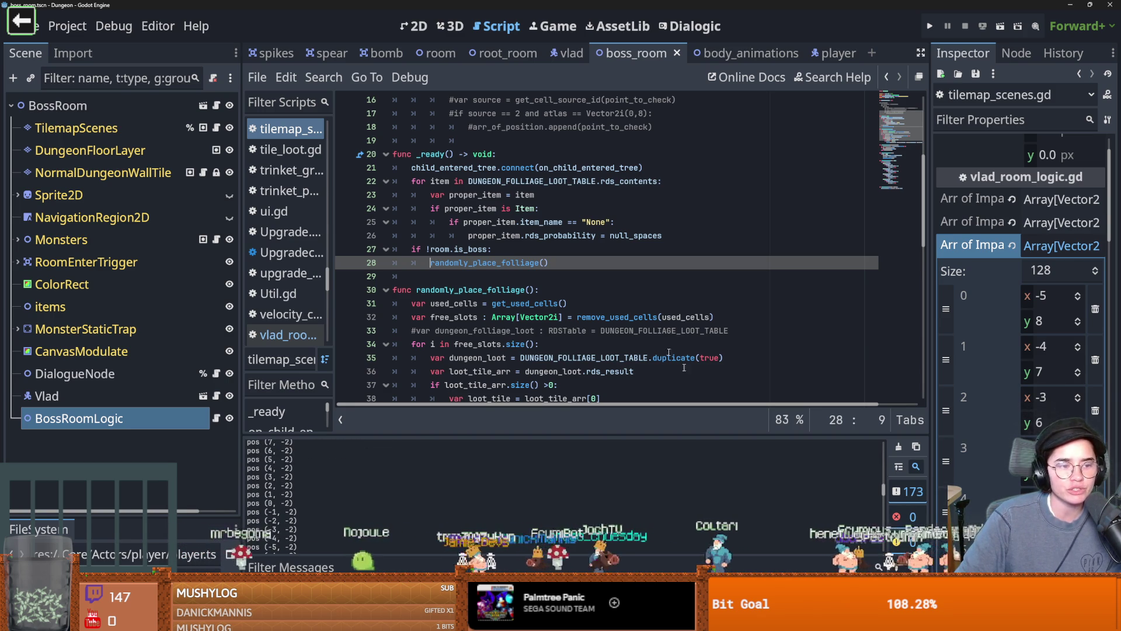
pyautogui.click(648, 303)
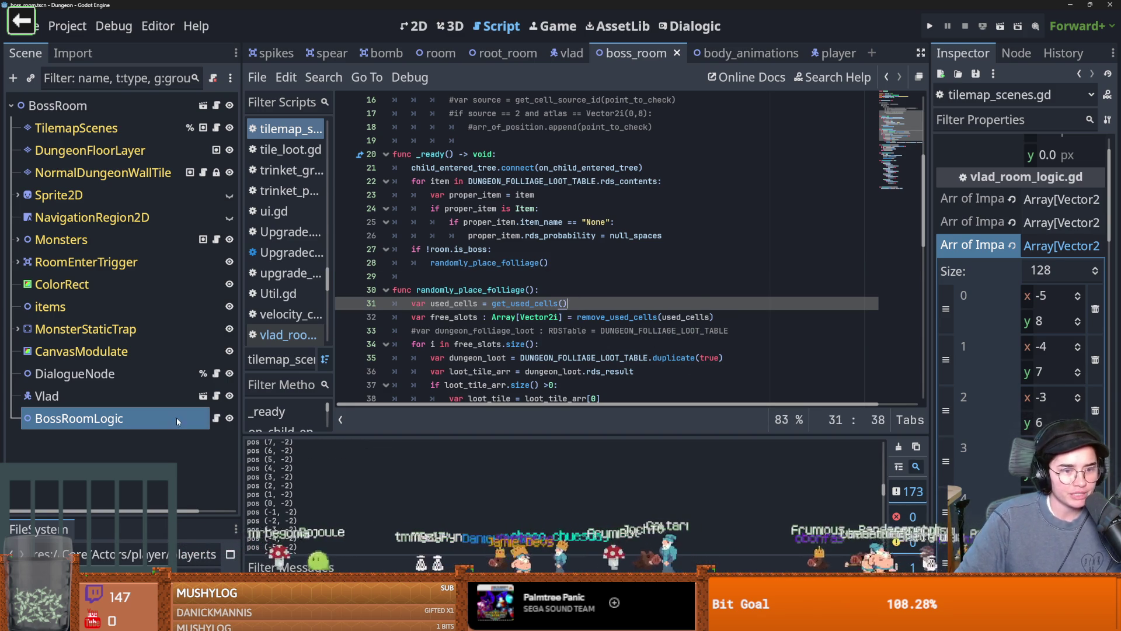
pyautogui.click(216, 418)
# - Rename the loop variable pos to psition on line 25 and in the set_cell call
pyautogui.scroll(1, 403, 350)
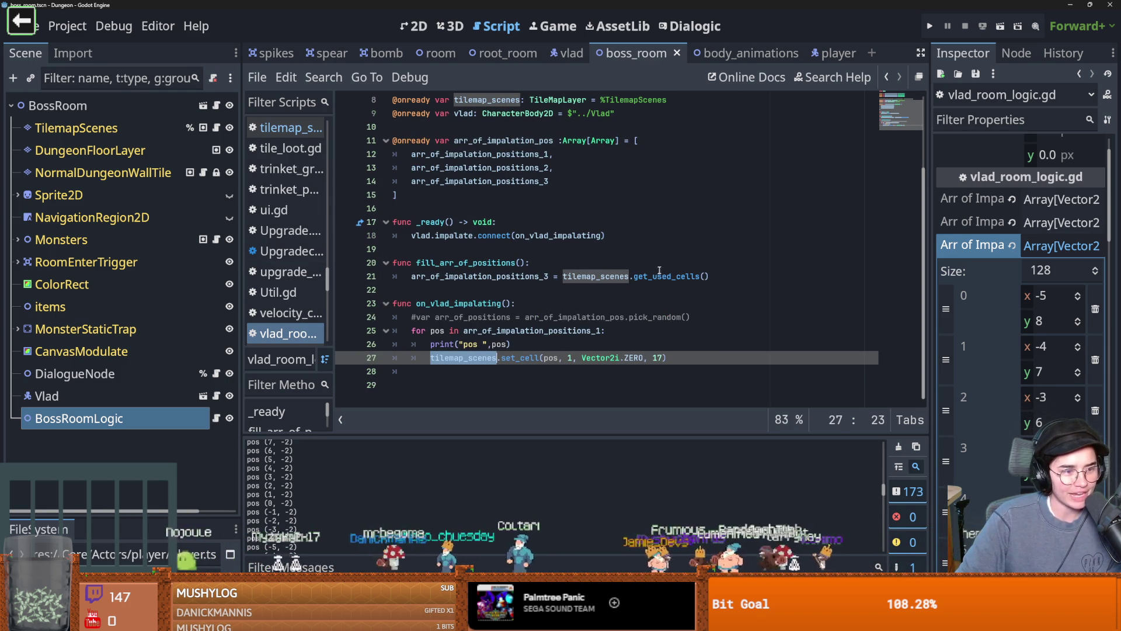
pyautogui.press('Up')
pyautogui.press('Up')
pyautogui.press('Up')
pyautogui.press('Down')
pyautogui.press('Down')
pyautogui.press('Down')
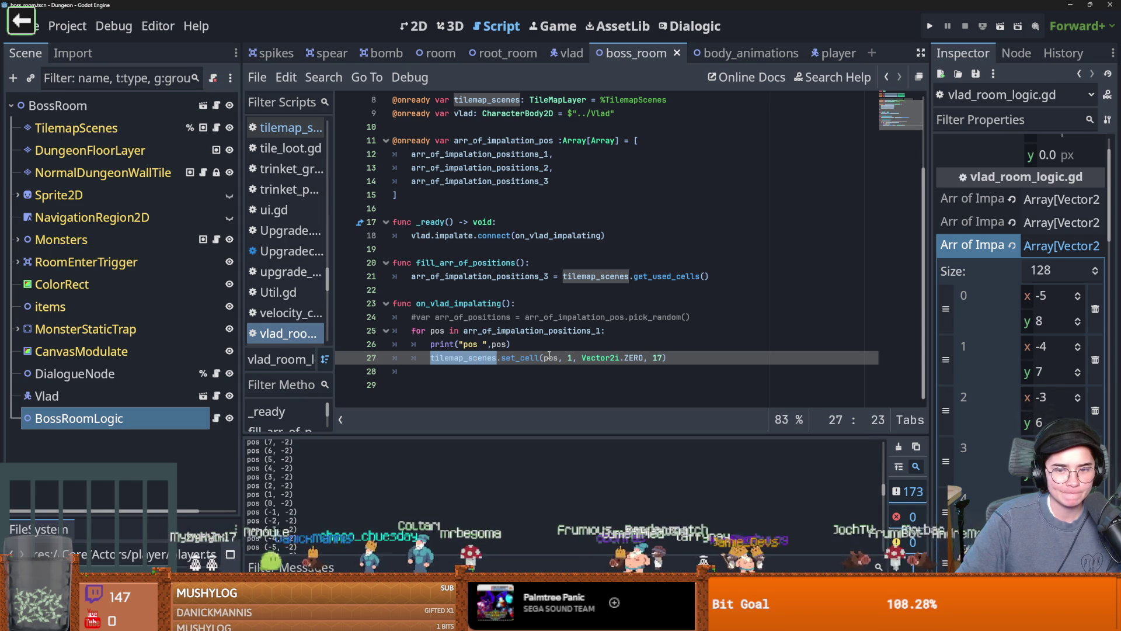
pyautogui.doubleClick(551, 357)
pyautogui.scroll(3, 479, 353)
pyautogui.scroll(-3, 489, 358)
pyautogui.doubleClick(437, 331)
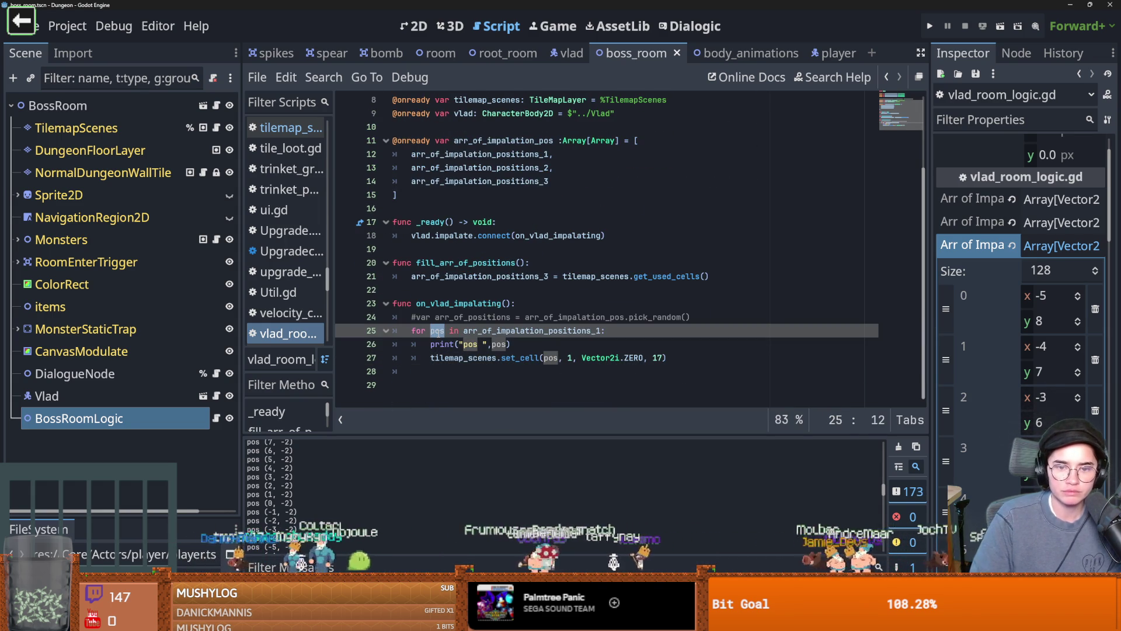
pyautogui.write('position')
pyautogui.hotkey('ctrl', 's')
pyautogui.doubleClick(438, 331)
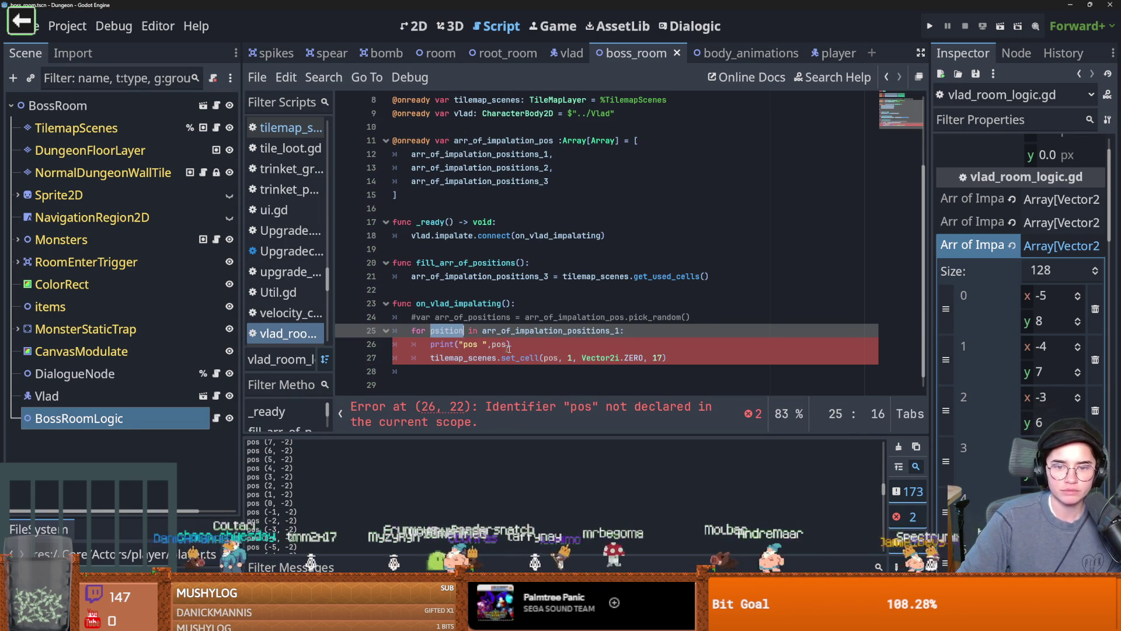
pyautogui.hotkey('ctrl', 'c')
pyautogui.doubleClick(550, 358)
pyautogui.hotkey('ctrl', 'v')
pyautogui.hotkey('ctrl', 's')
pyautogui.click(586, 357)
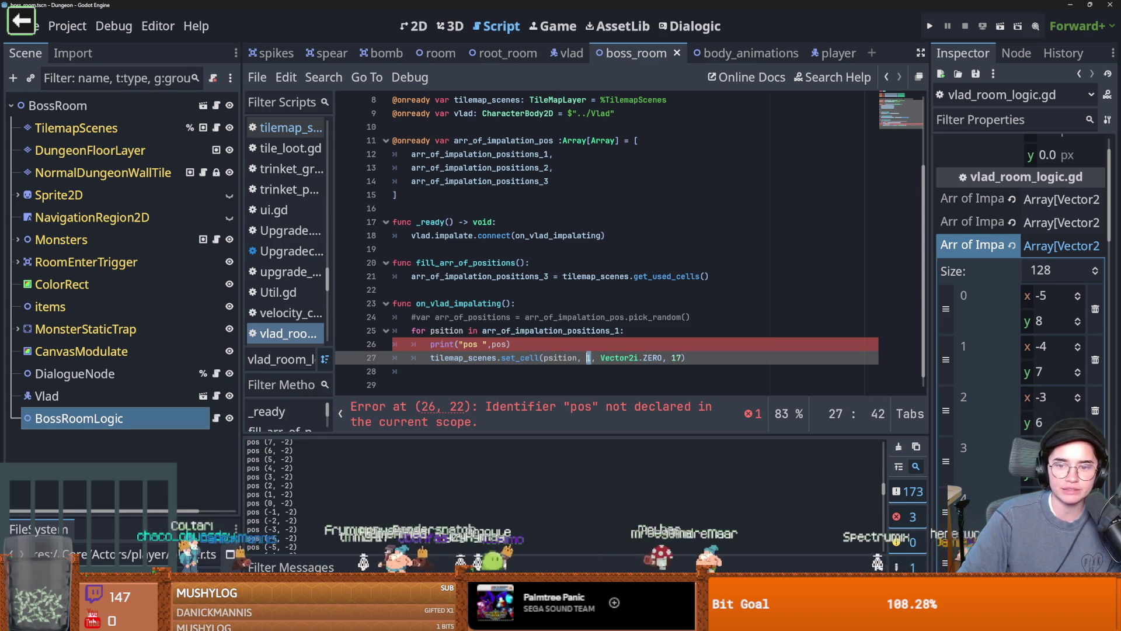
# - Delete the debug print line, collapse the third impalation positions array, and save
pyautogui.click(507, 344)
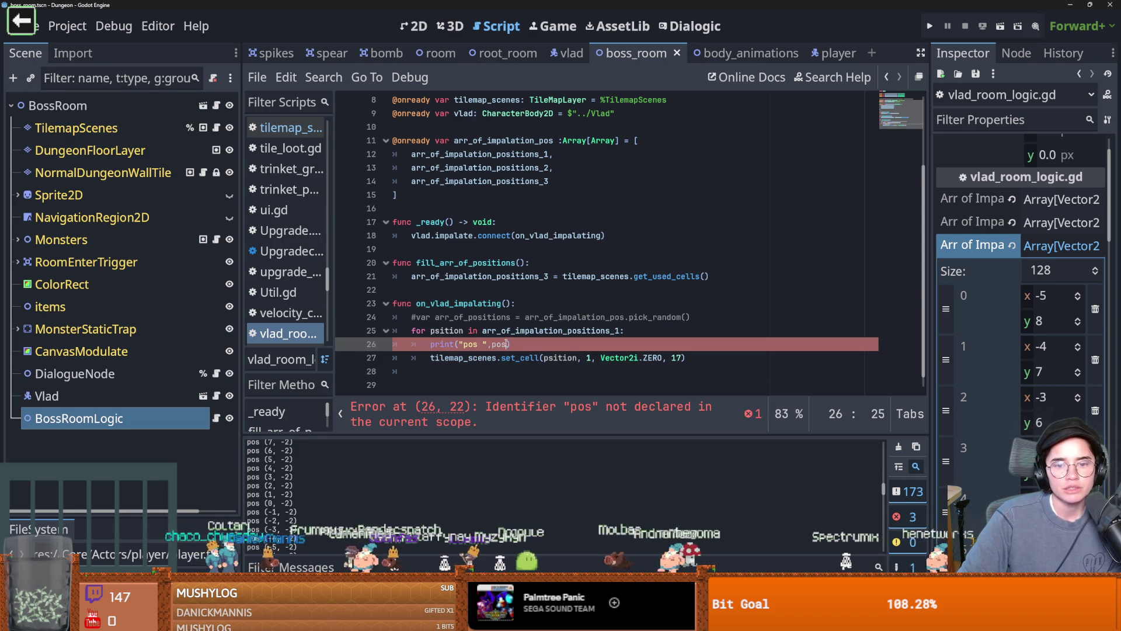
pyautogui.hotkey('ctrl', 'x')
pyautogui.click(470, 337)
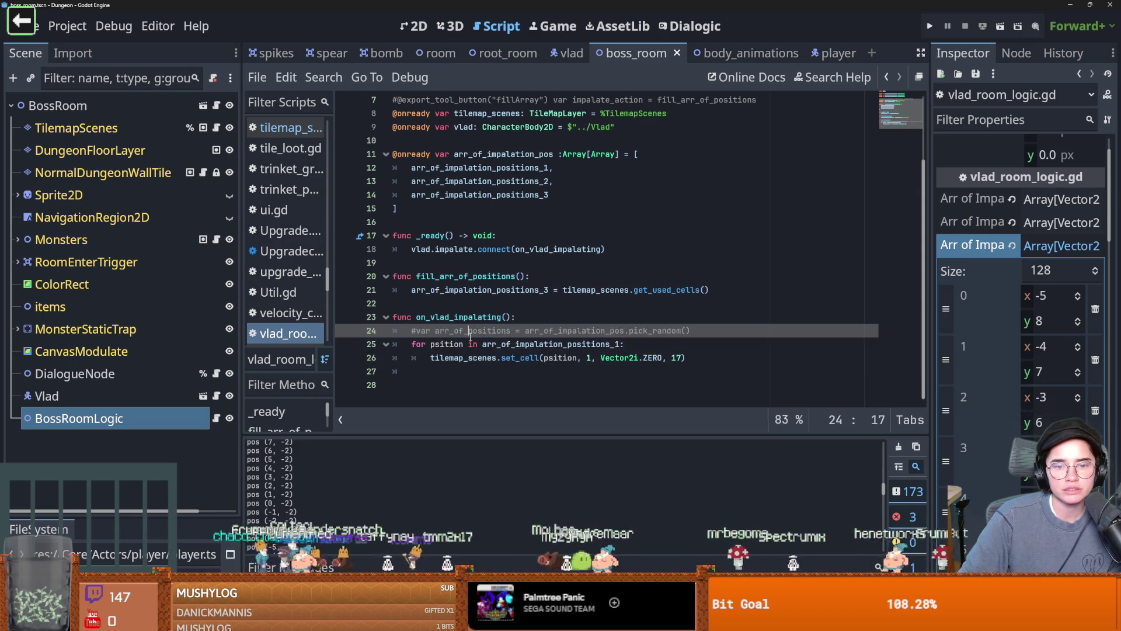
pyautogui.doubleClick(469, 319)
pyautogui.moveTo(529, 354)
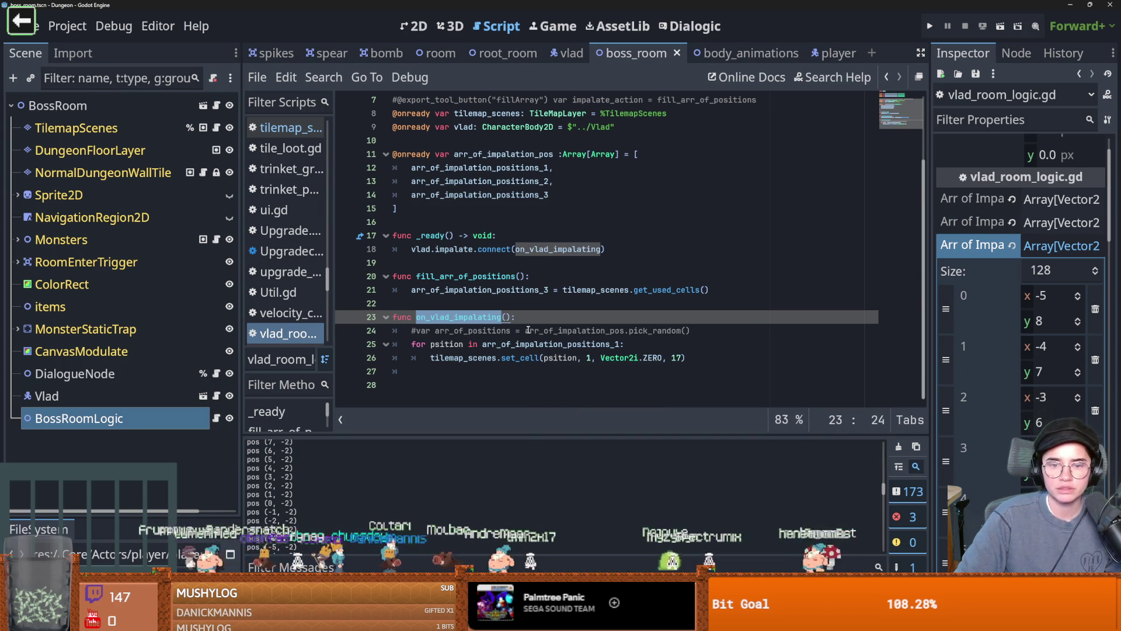
pyautogui.click(1060, 248)
pyautogui.hotkey('ctrl', 's')
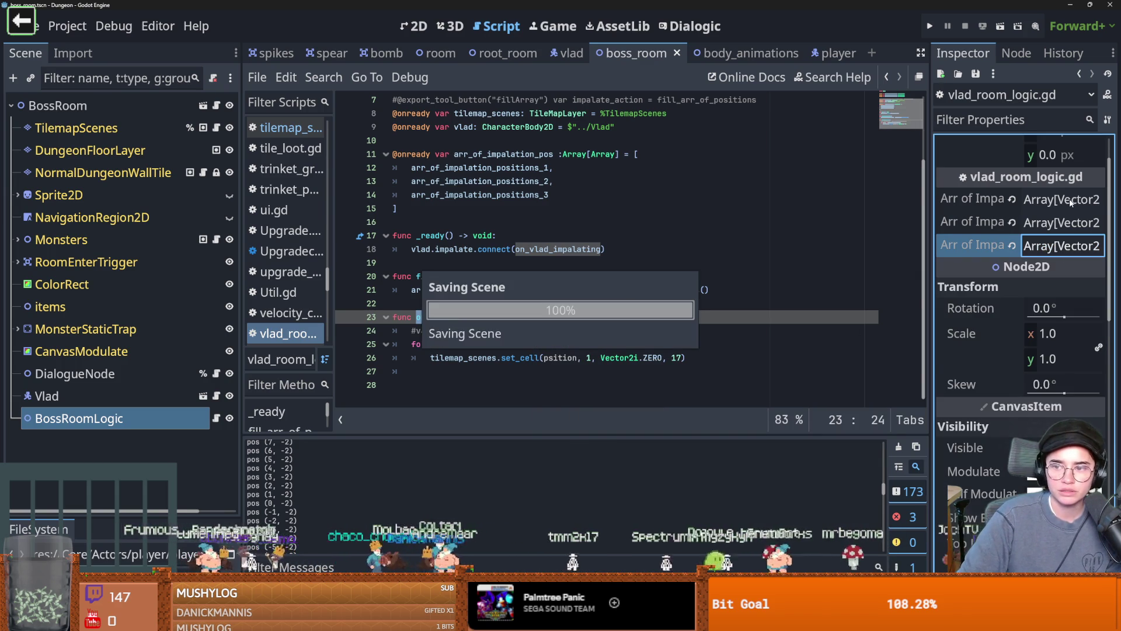
pyautogui.click(1070, 200)
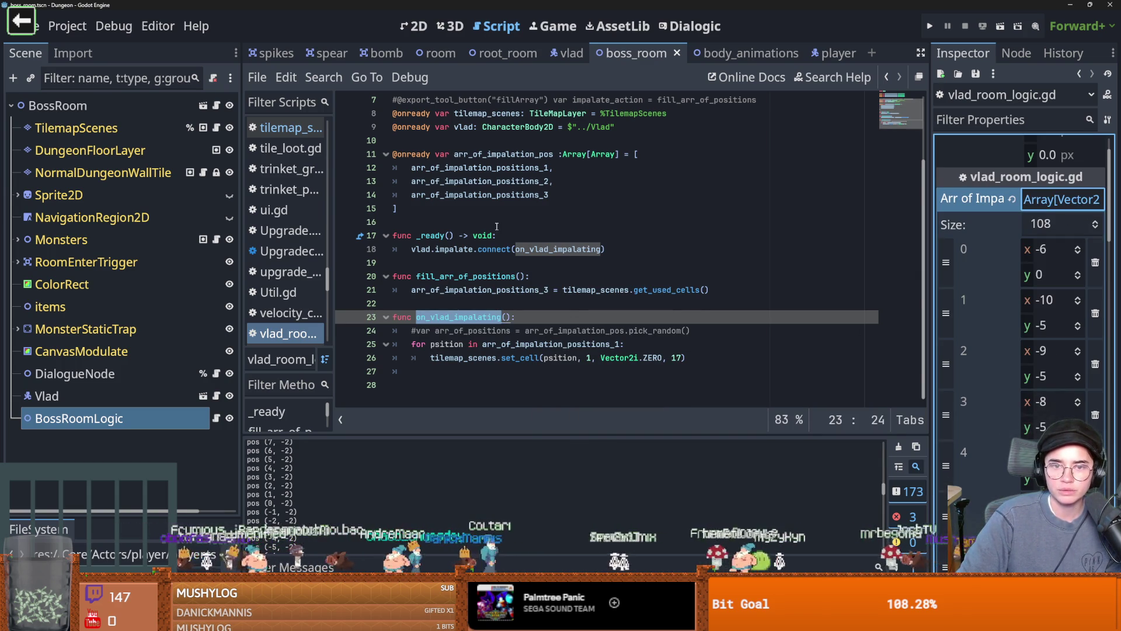
pyautogui.scroll(2, 589, 235)
pyautogui.click(558, 236)
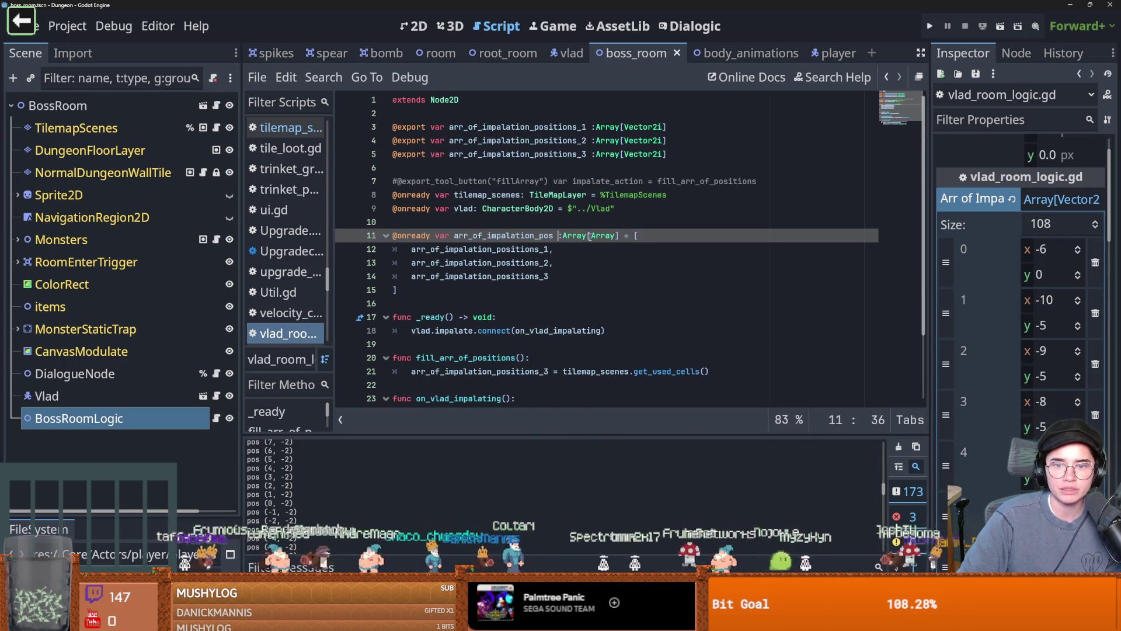
pyautogui.doubleClick(650, 127)
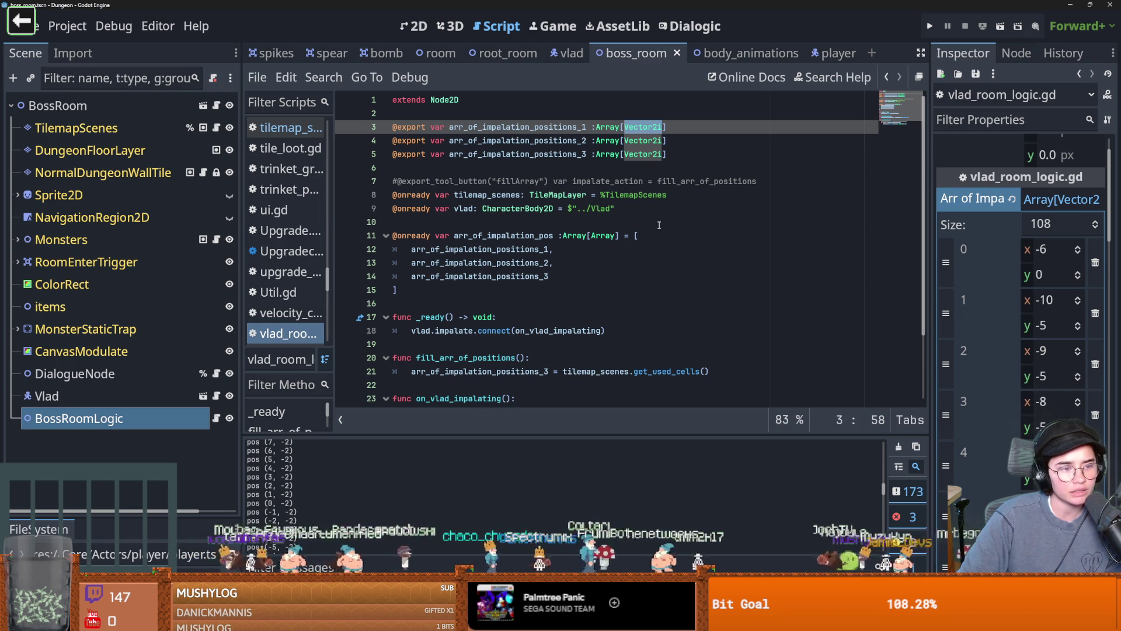
pyautogui.scroll(-2, 659, 225)
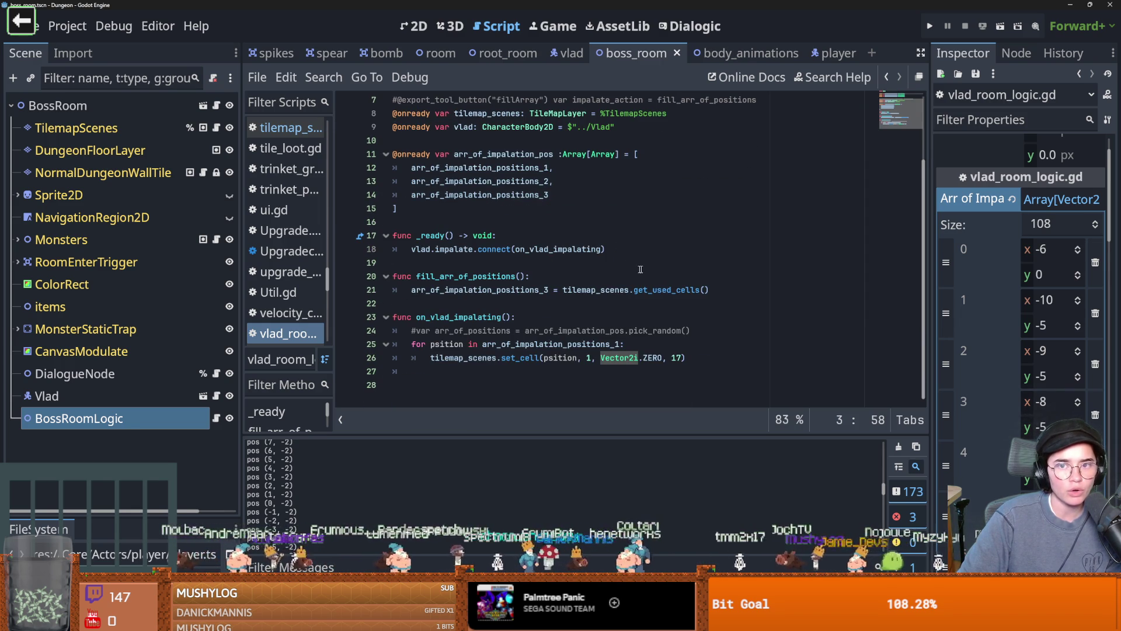
pyautogui.click(929, 29)
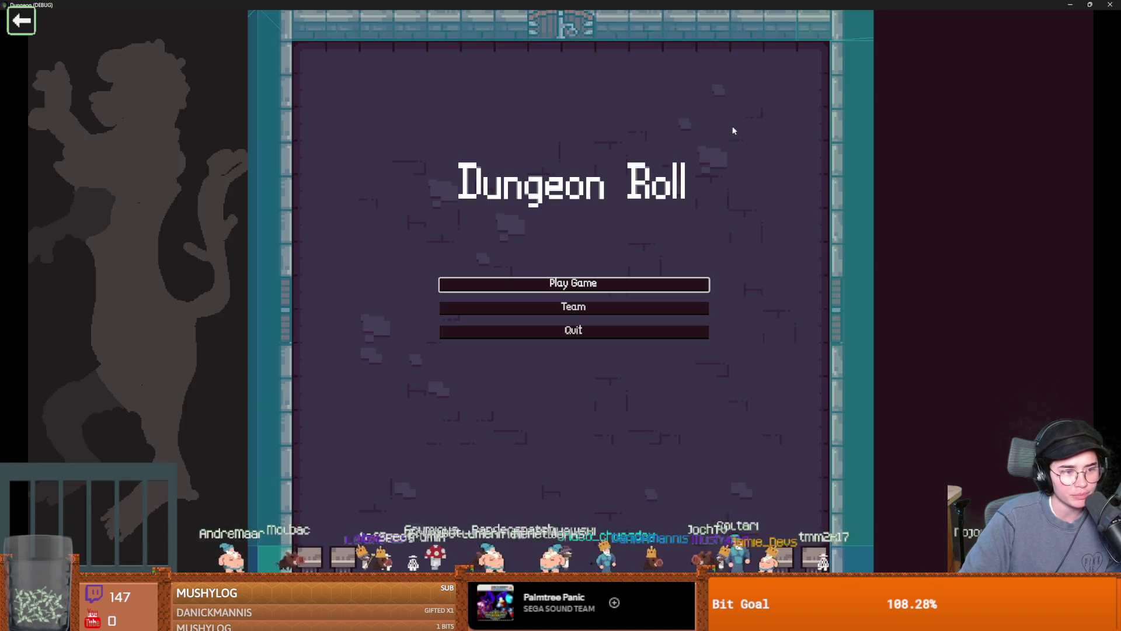
# - Start a Warrior game and teleport with tp_to_before_boss from the debug console
pyautogui.press('Return')
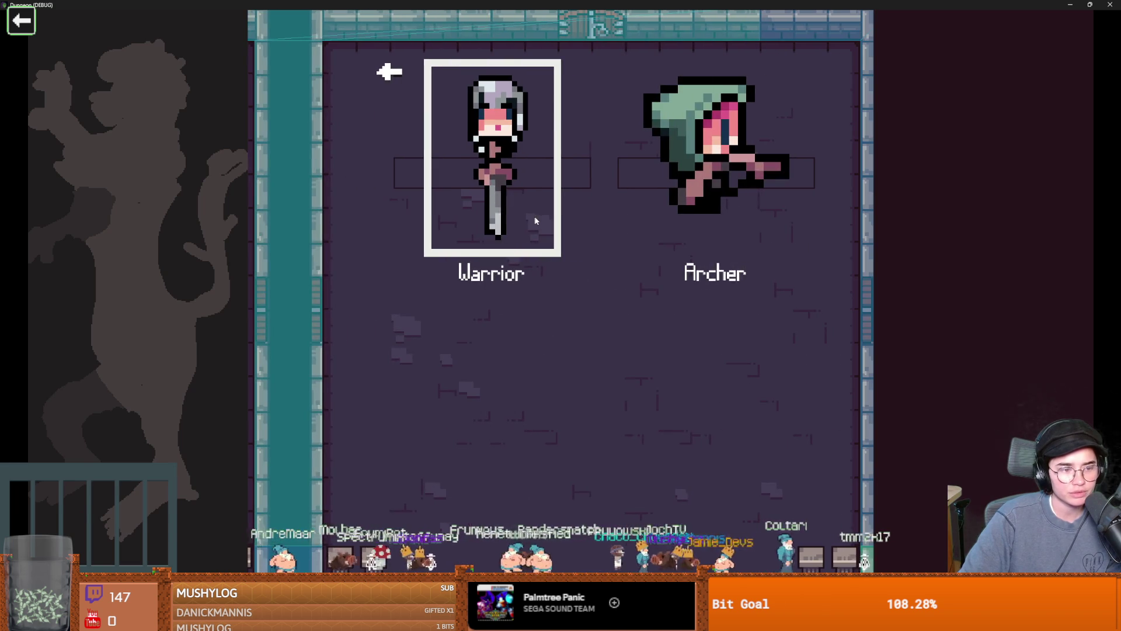
pyautogui.press('Return')
pyautogui.press('`')
pyautogui.write('tp_to_before_boss')
pyautogui.press('Return')
pyautogui.press('`')
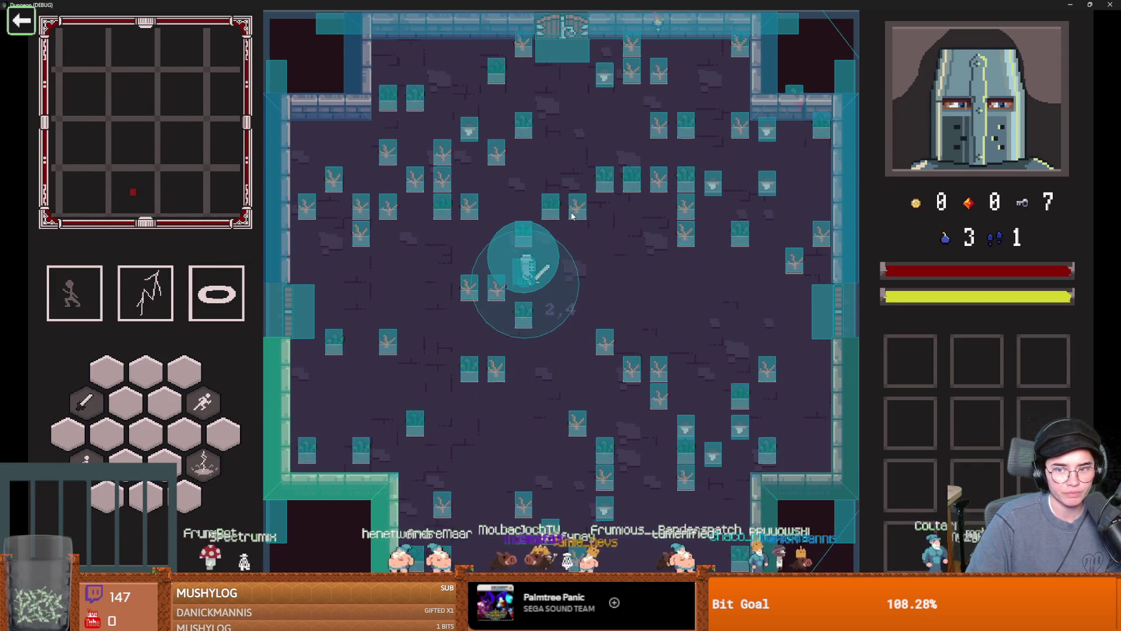
# - Dash the player toward the room's bottom exit, then shrink and close the game window
pyautogui.press('s')
pyautogui.press('space')
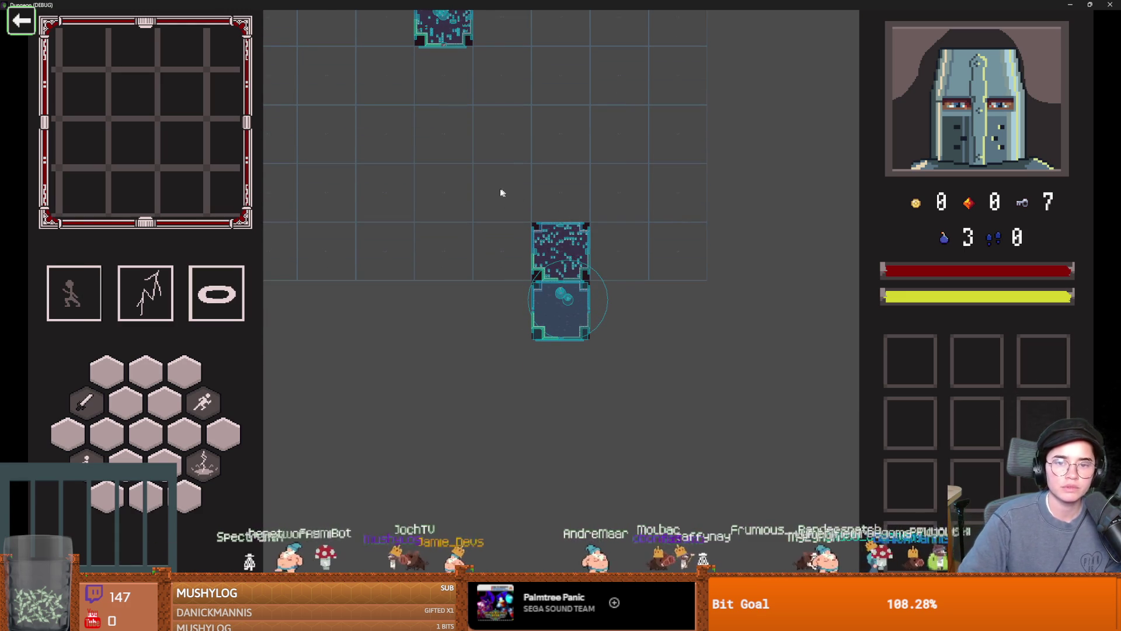
pyautogui.press('super+Down')
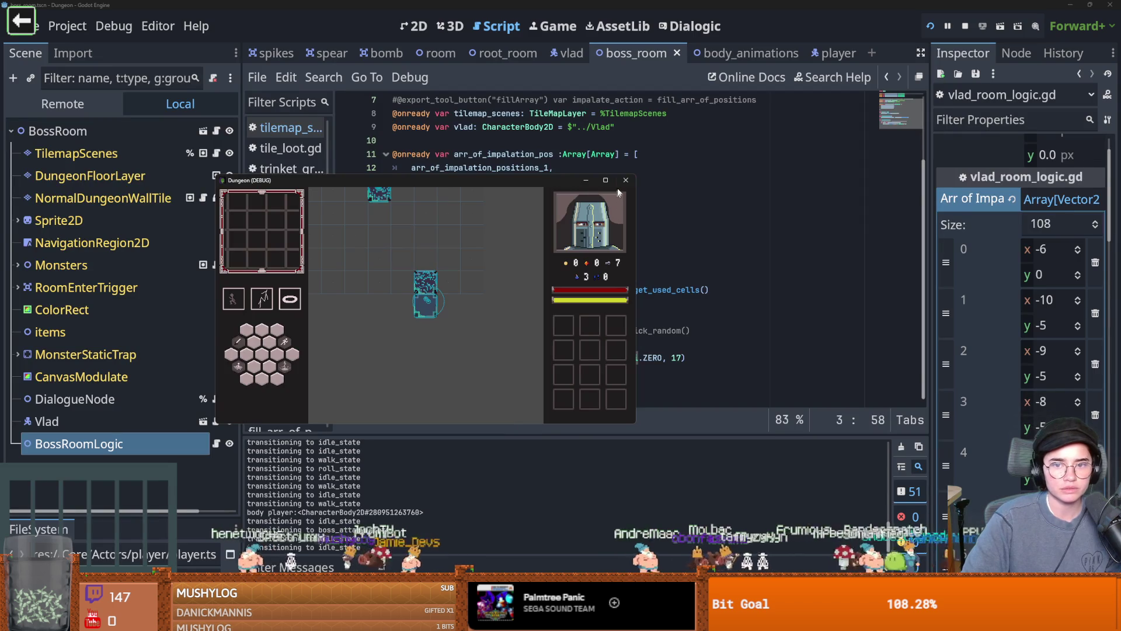
pyautogui.click(626, 180)
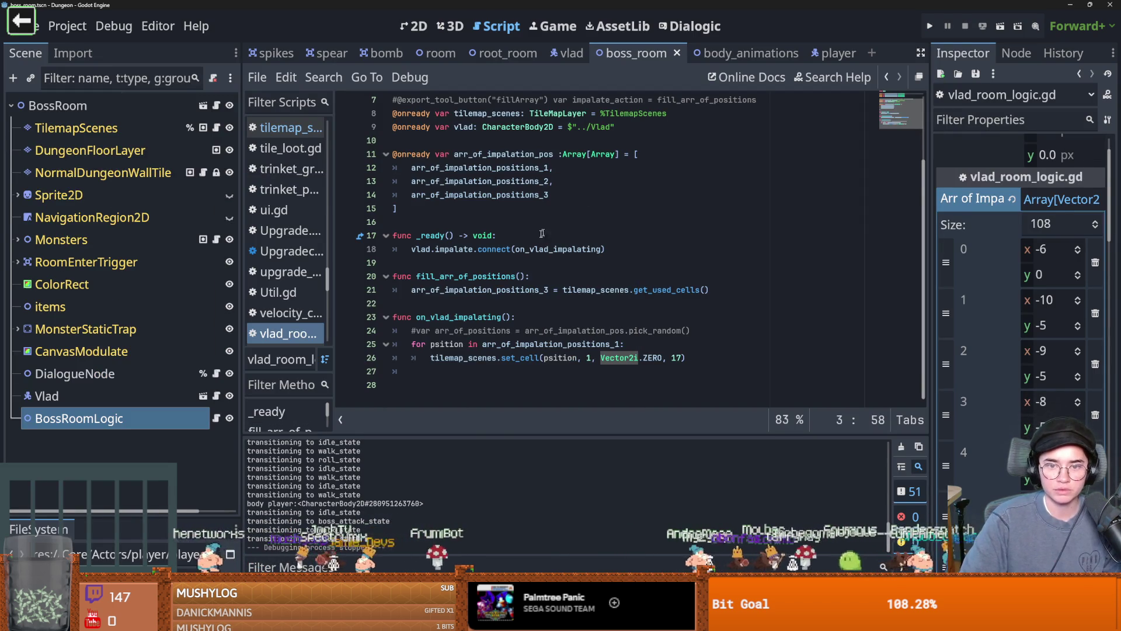
# - Save vlad_room_logic.gd and open the TileMapLayer documentation for set_cell from line 26
pyautogui.click(611, 358)
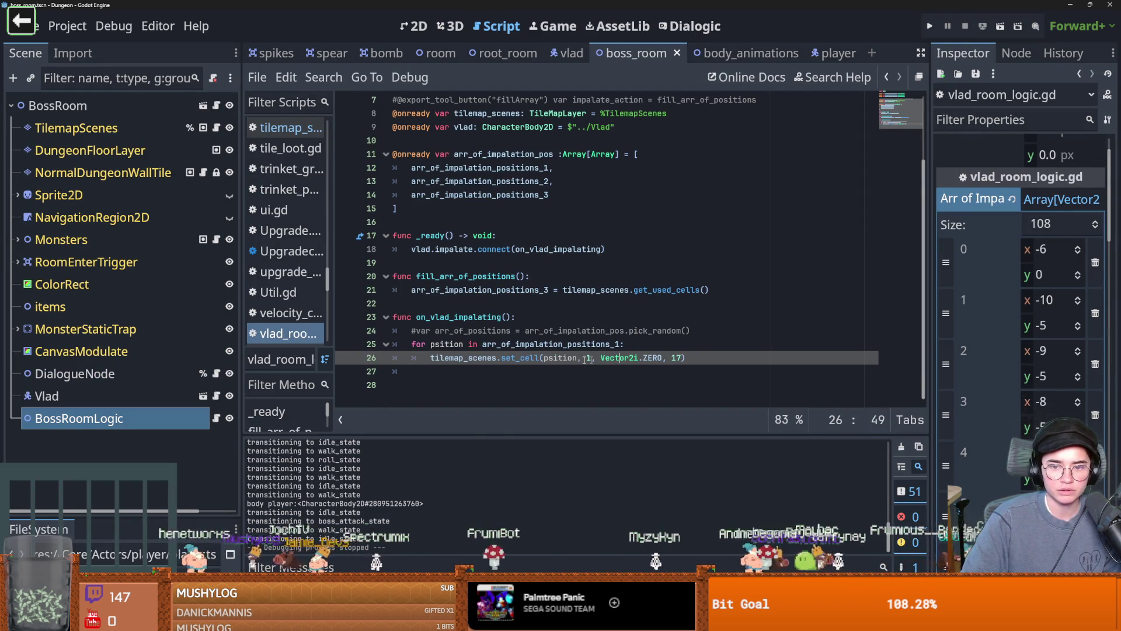
pyautogui.click(687, 358)
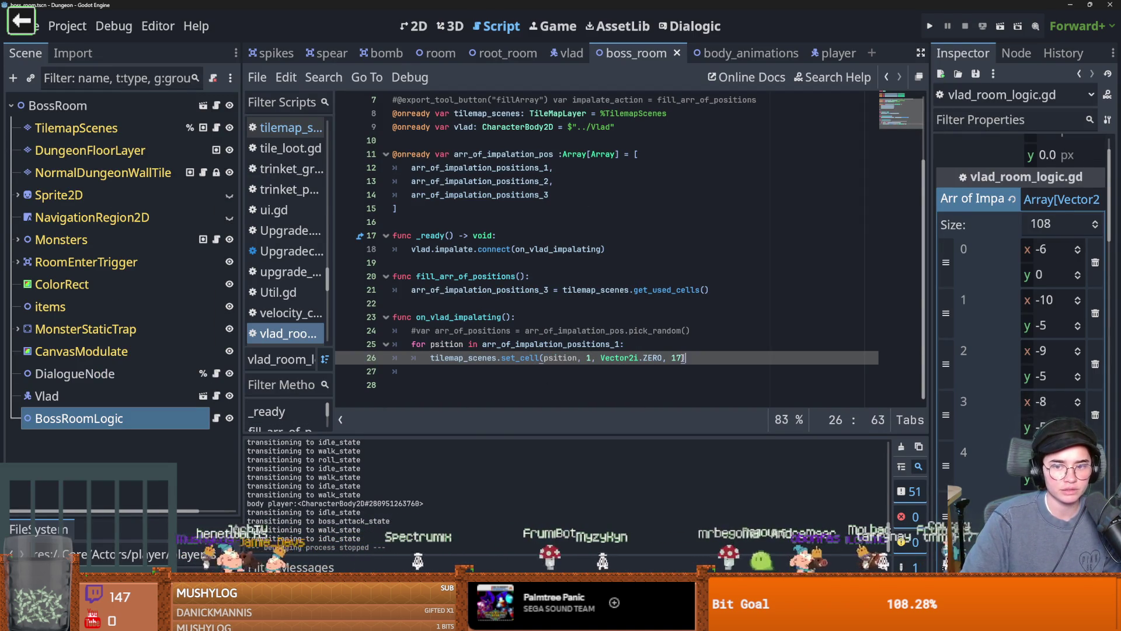
pyautogui.moveTo(661, 358)
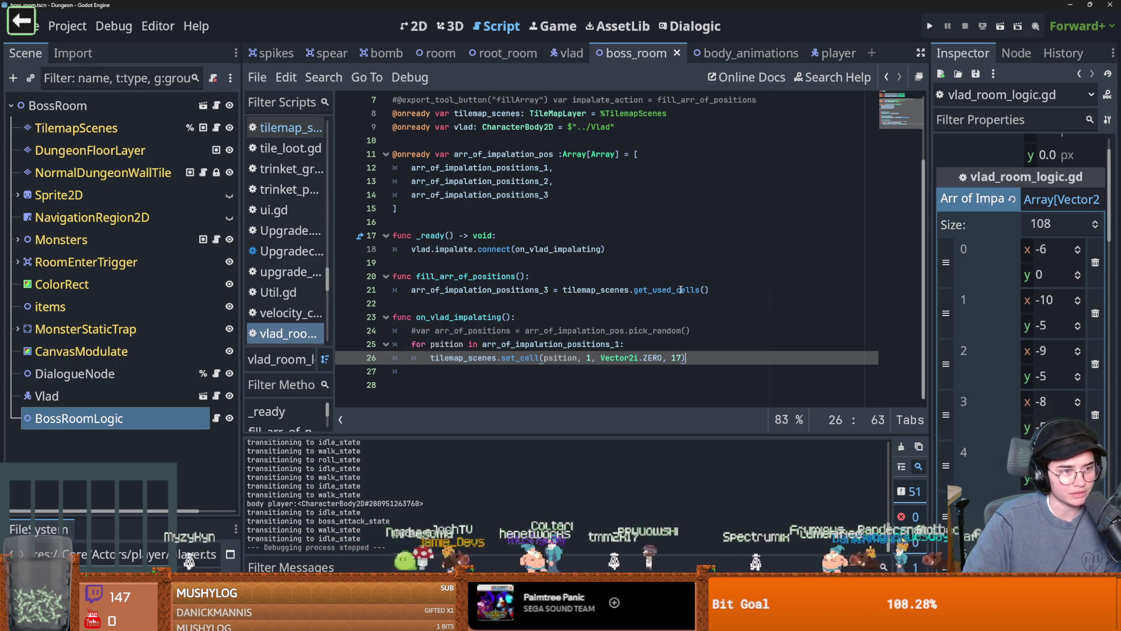
pyautogui.hotkey('ctrl', 's')
pyautogui.doubleClick(493, 318)
pyautogui.hotkey('ctrl', 's')
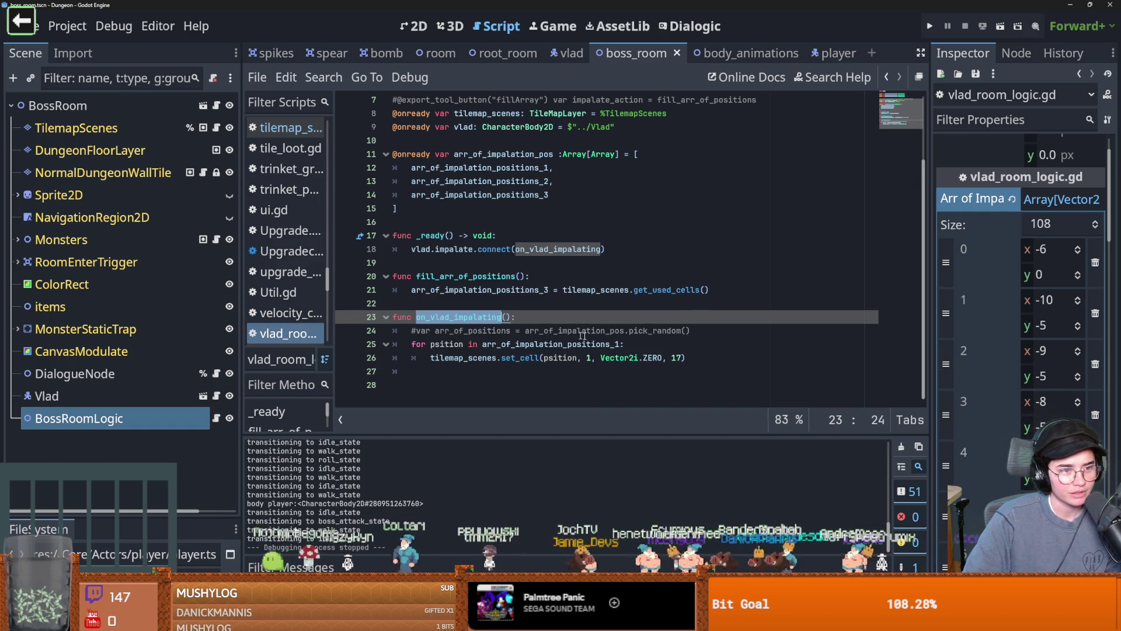
pyautogui.click(570, 351)
pyautogui.hotkey('ctrl', 's')
pyautogui.doubleClick(570, 346)
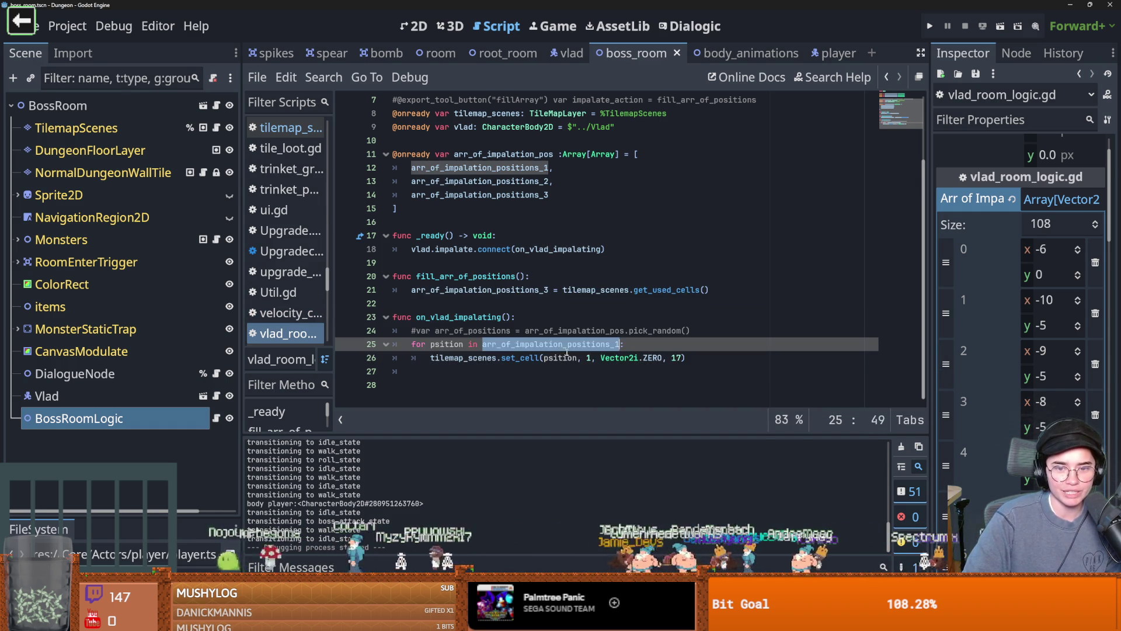
pyautogui.keyDown('ctrl'); pyautogui.click(513, 362); pyautogui.keyUp('ctrl')
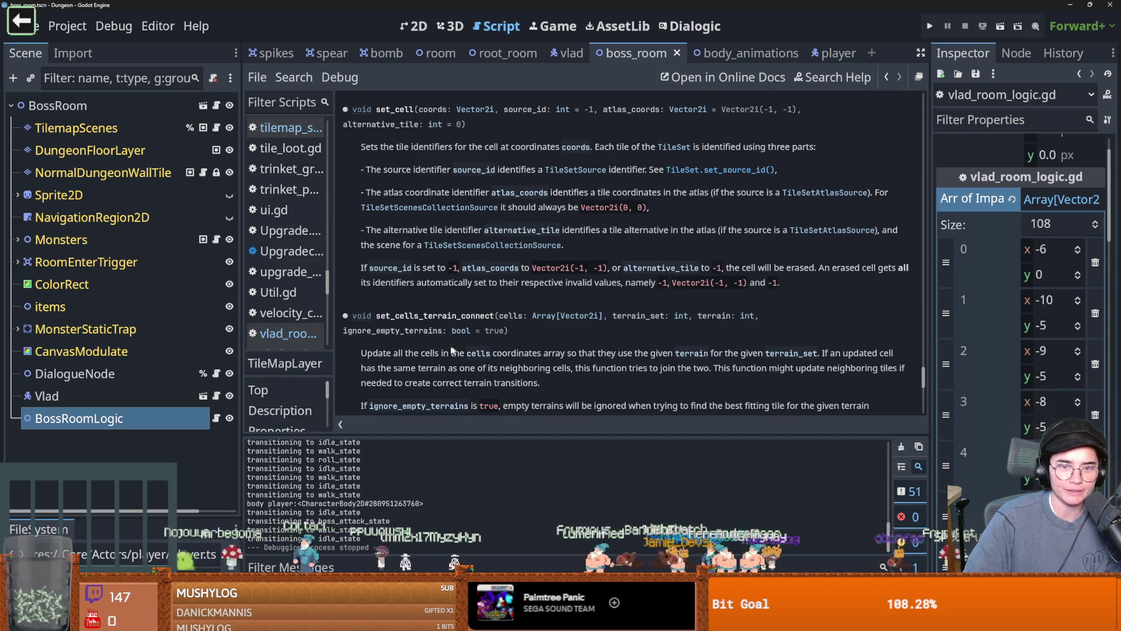
pyautogui.scroll(2, 441, 337)
pyautogui.doubleClick(432, 231)
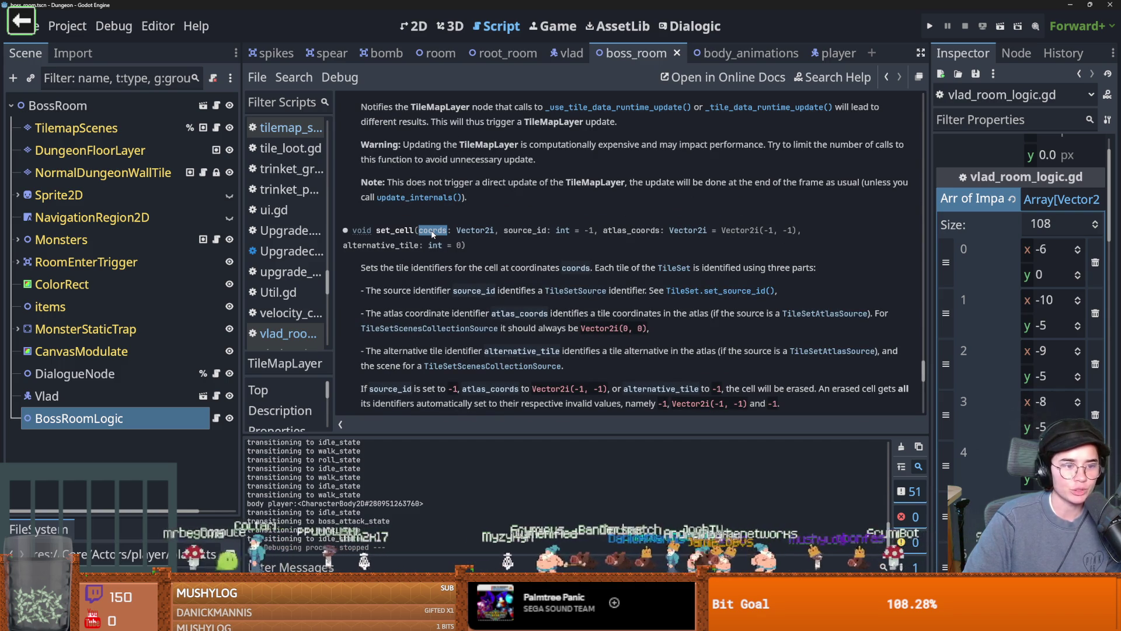
pyautogui.scroll(2, 542, 316)
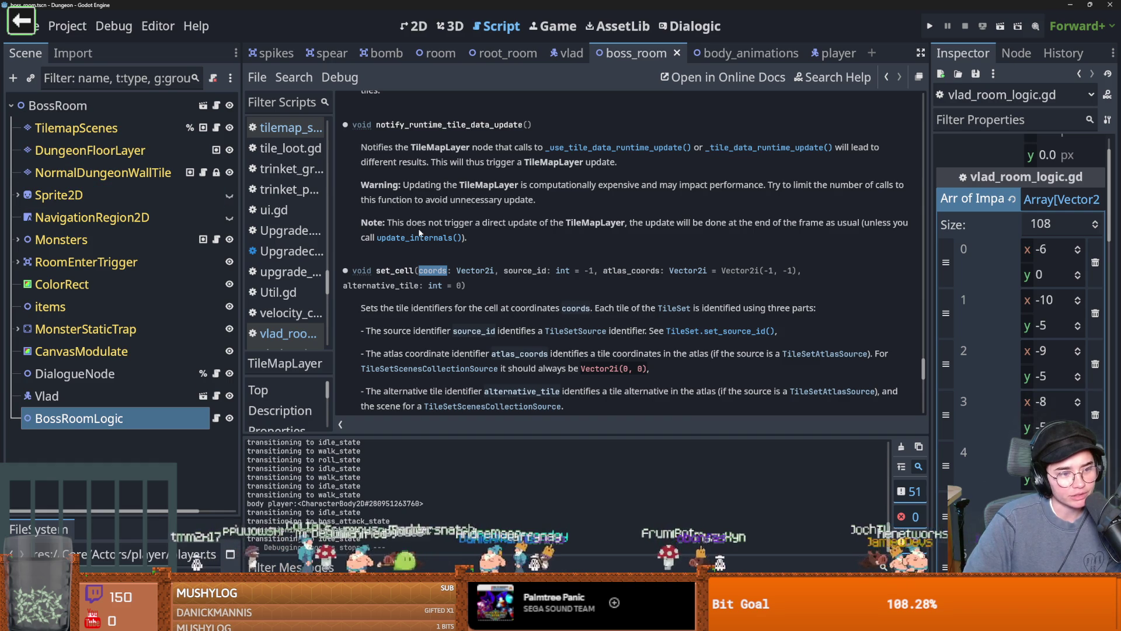
pyautogui.click(481, 285)
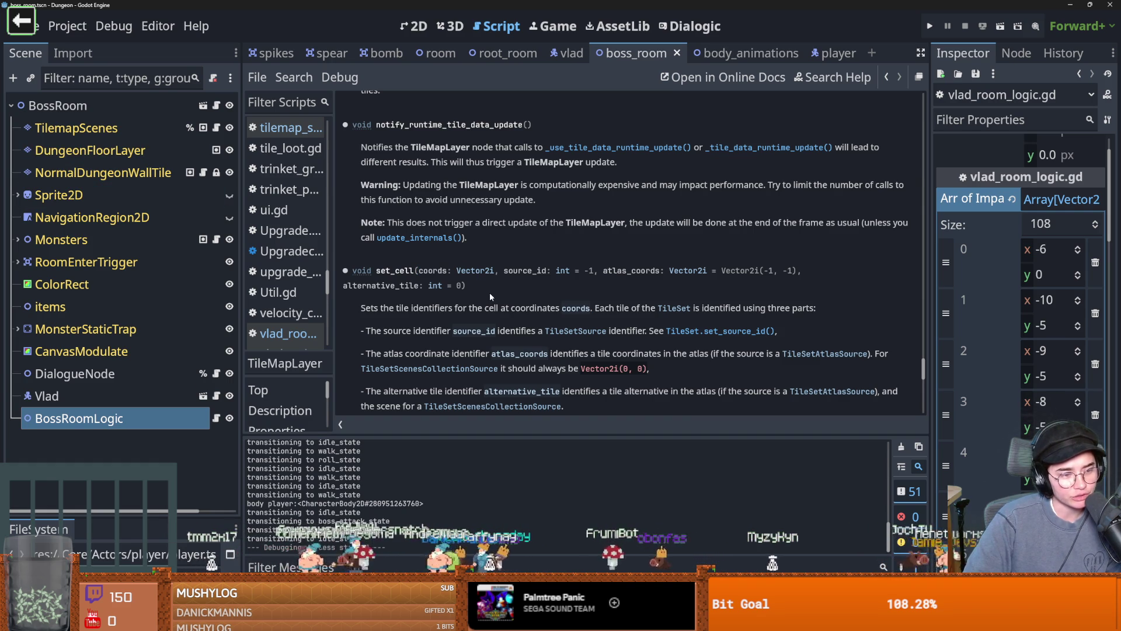
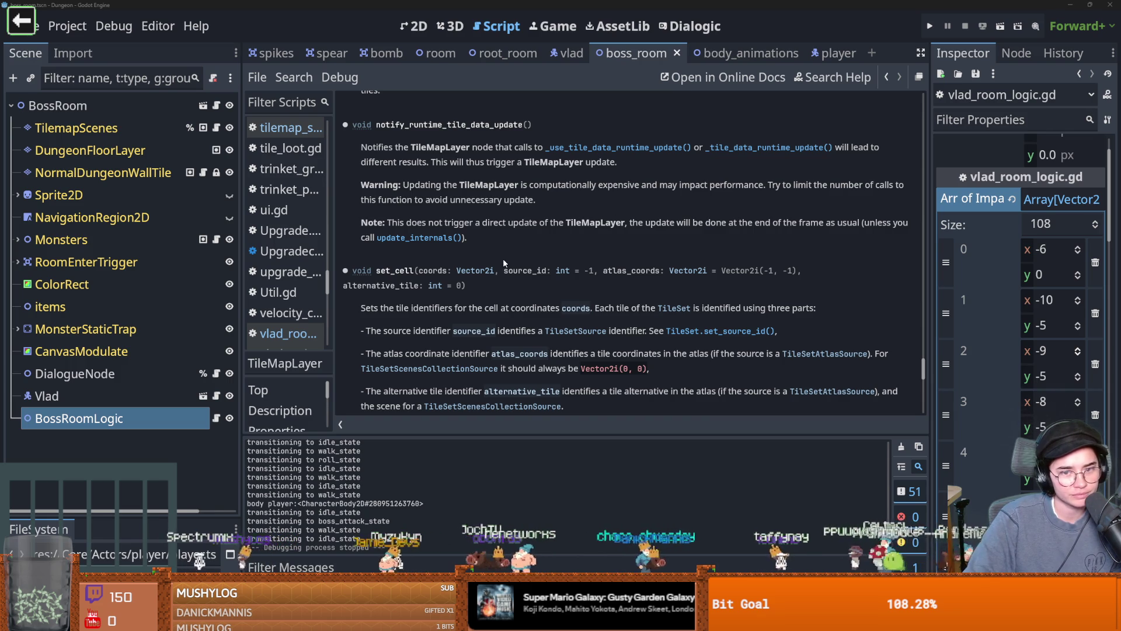
# - Scroll up the TileMapLayer docs, then switch to the Wild Cosmos Steam page in Firefox
pyautogui.scroll(3, 496, 248)
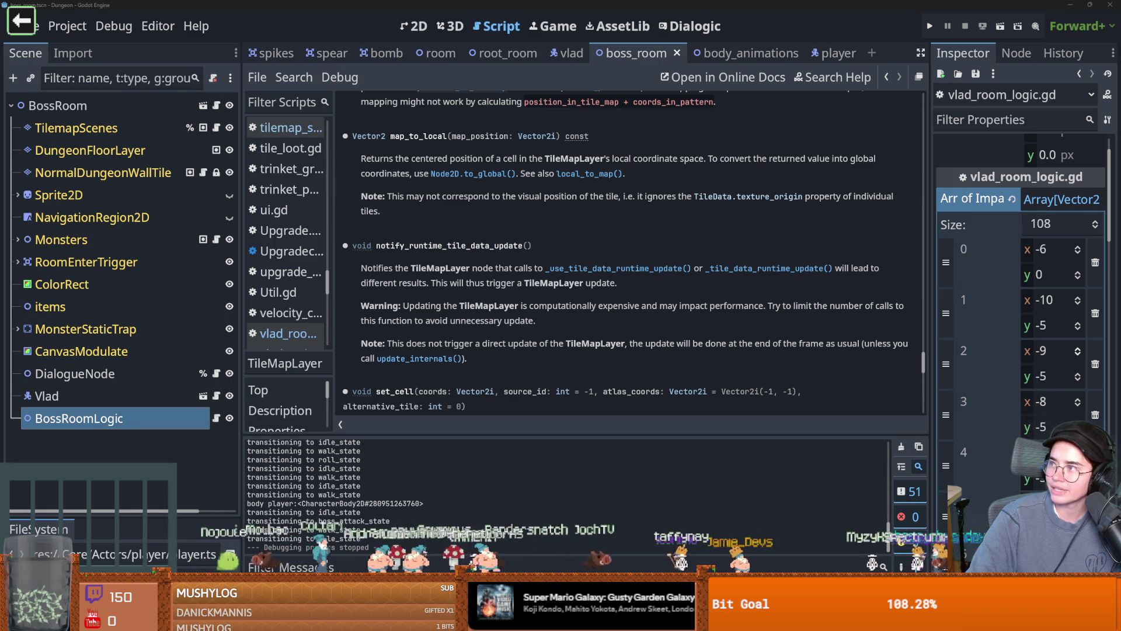
pyautogui.hotkey('alt', 'Tab')
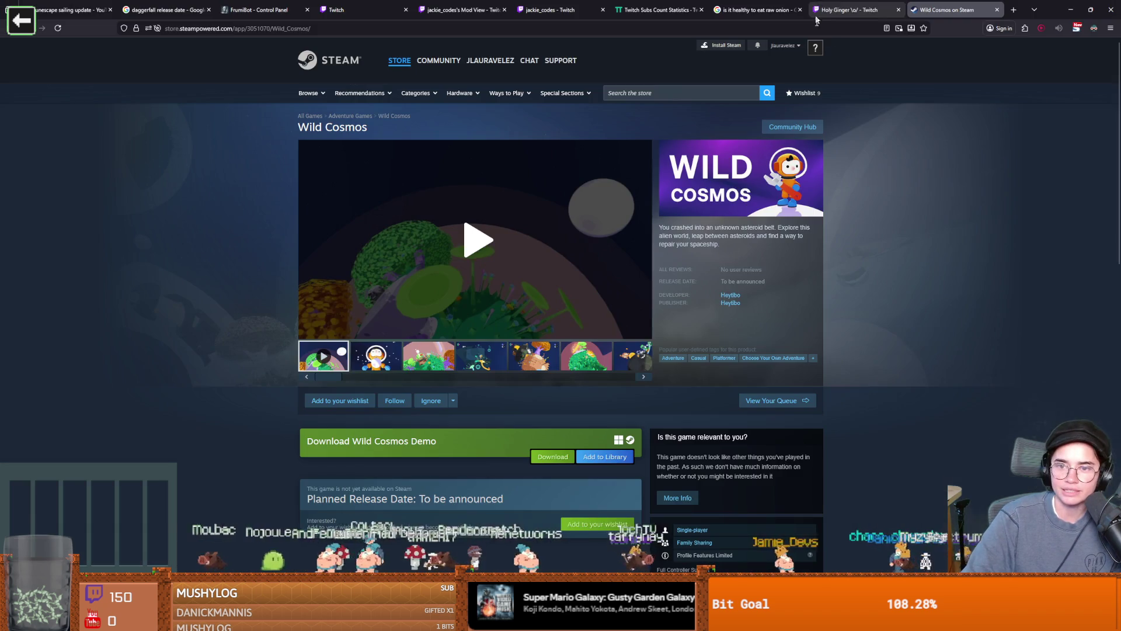
# - Watch the Wild Cosmos trailer in full screen, then exit back to the store page
pyautogui.click(478, 241)
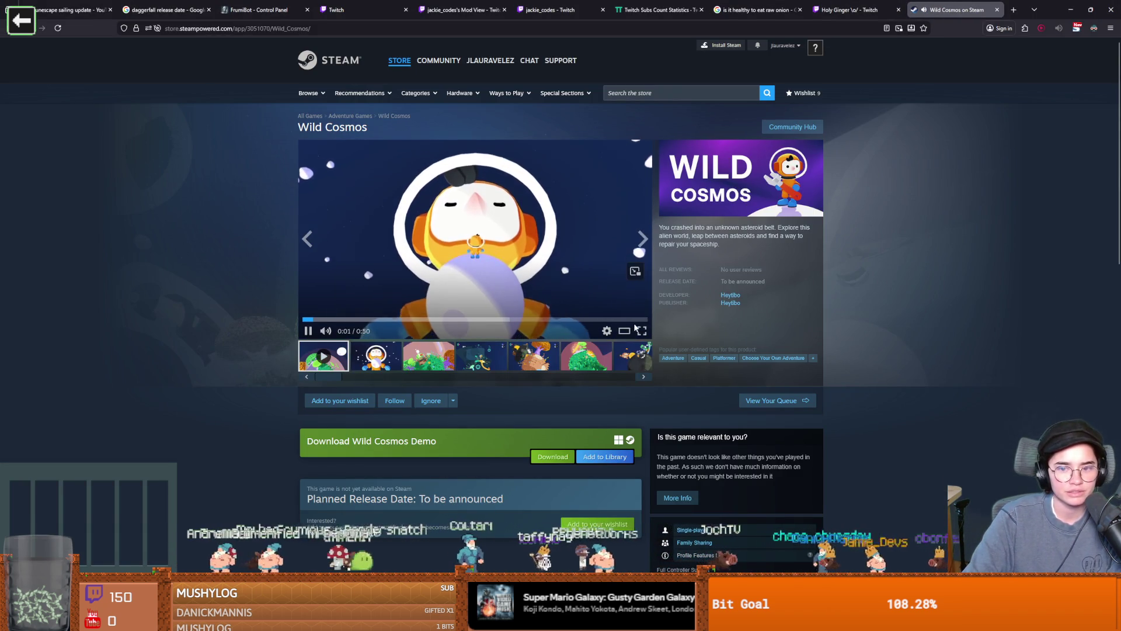
pyautogui.click(642, 333)
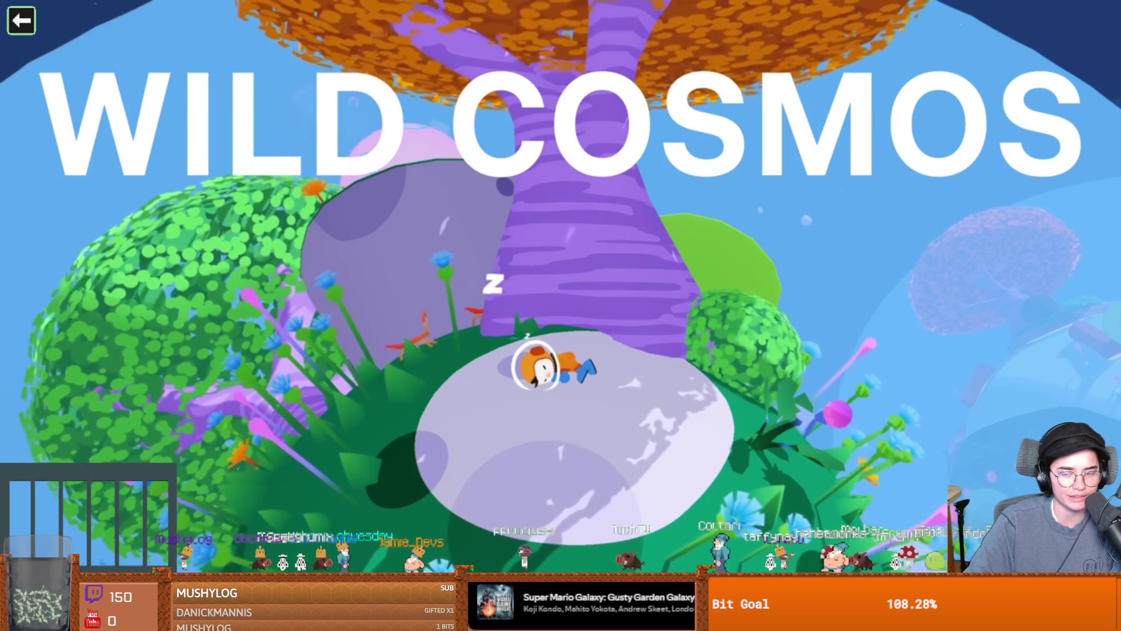
pyautogui.moveTo(509, 473)
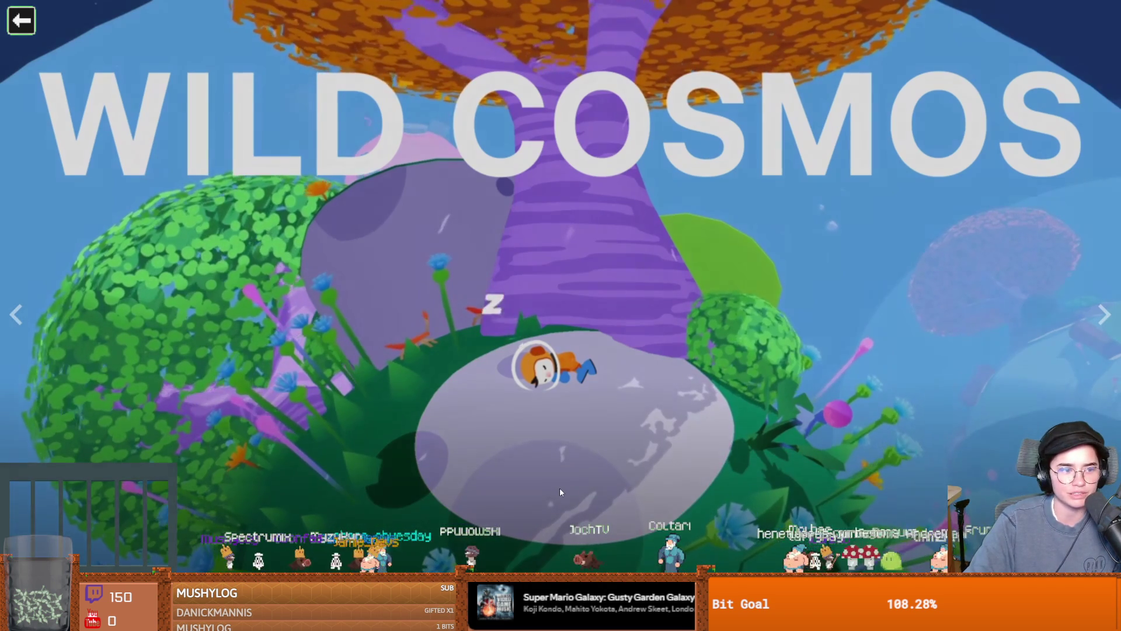
pyautogui.press('Escape')
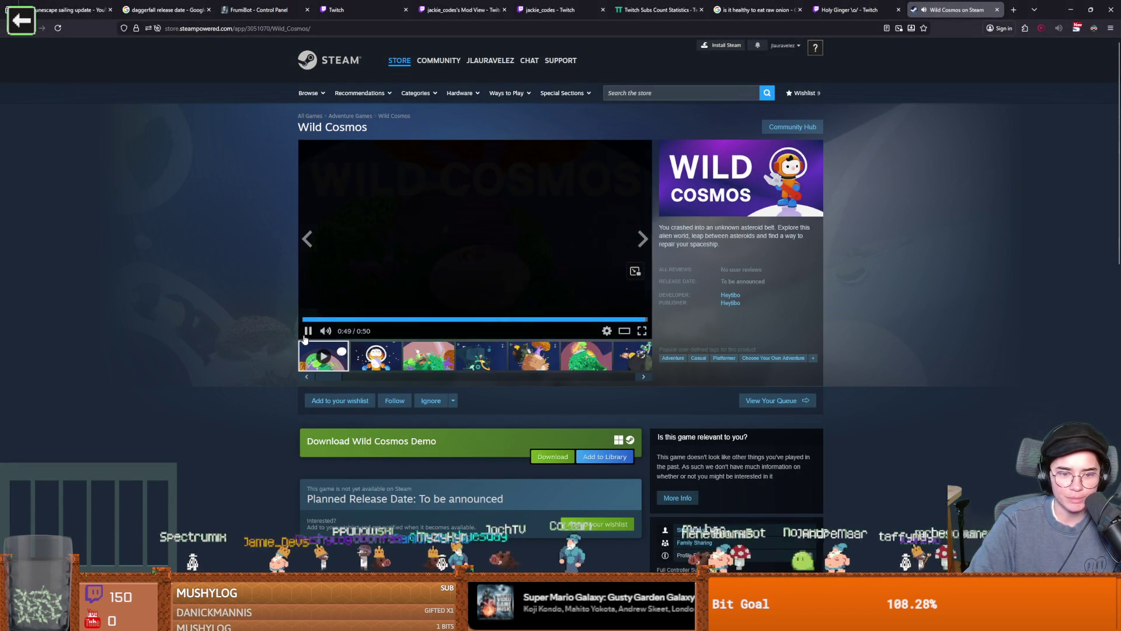
# - Browse up and down the Wild Cosmos store page
pyautogui.scroll(-2, 443, 477)
pyautogui.moveTo(390, 409); pyautogui.dragTo(503, 408)
pyautogui.scroll(2, 543, 467)
pyautogui.scroll(-1, 546, 482)
pyautogui.scroll(-1, 555, 472)
pyautogui.scroll(1, 562, 464)
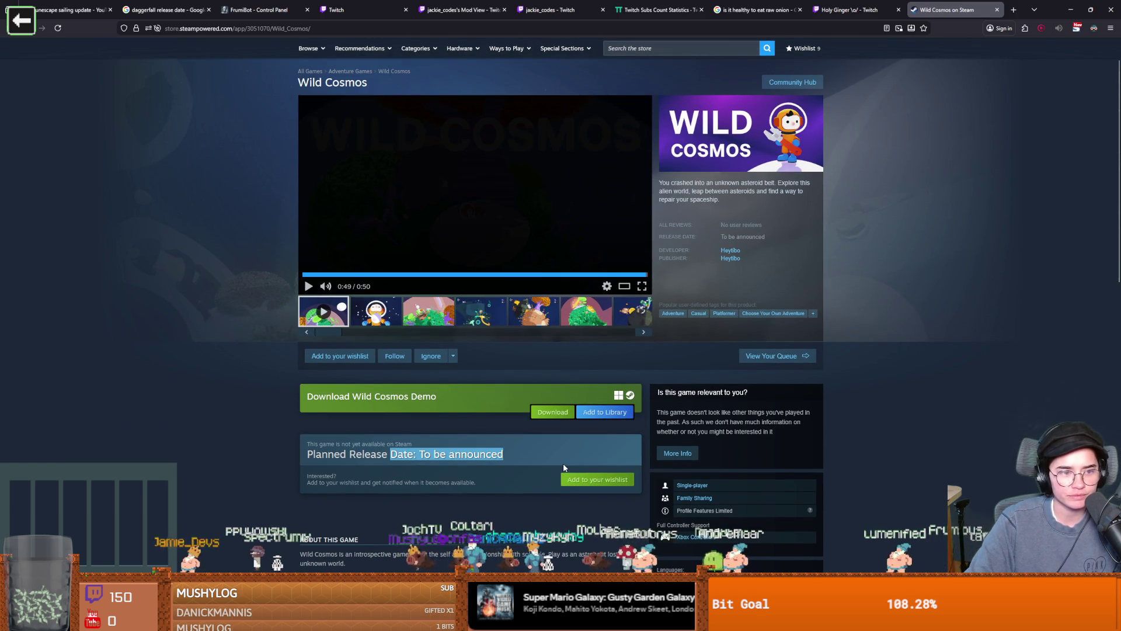
pyautogui.scroll(1, 563, 467)
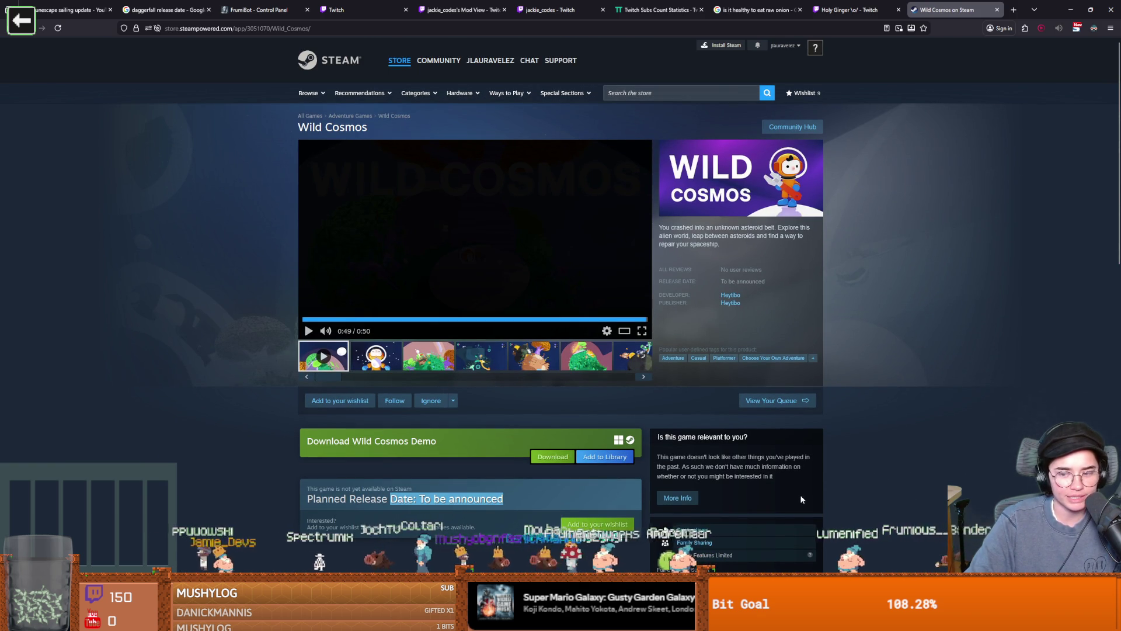
# - Add Wild Cosmos to the Steam wishlist and return to the Godot editor
pyautogui.hotkey('alt', 'Tab')
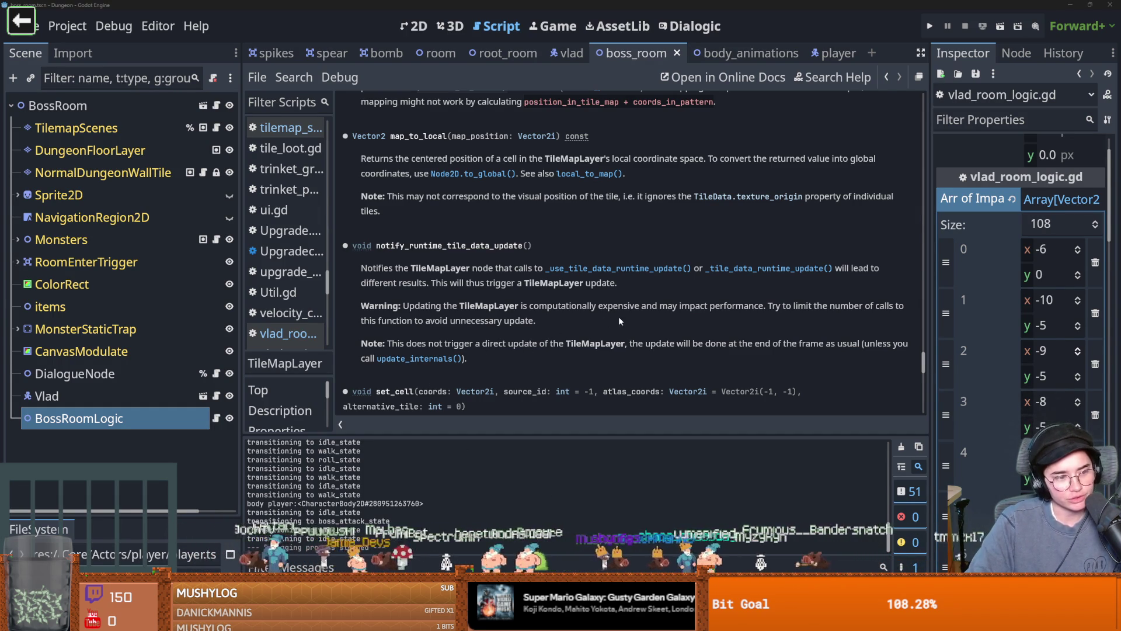
pyautogui.scroll(5, 629, 360)
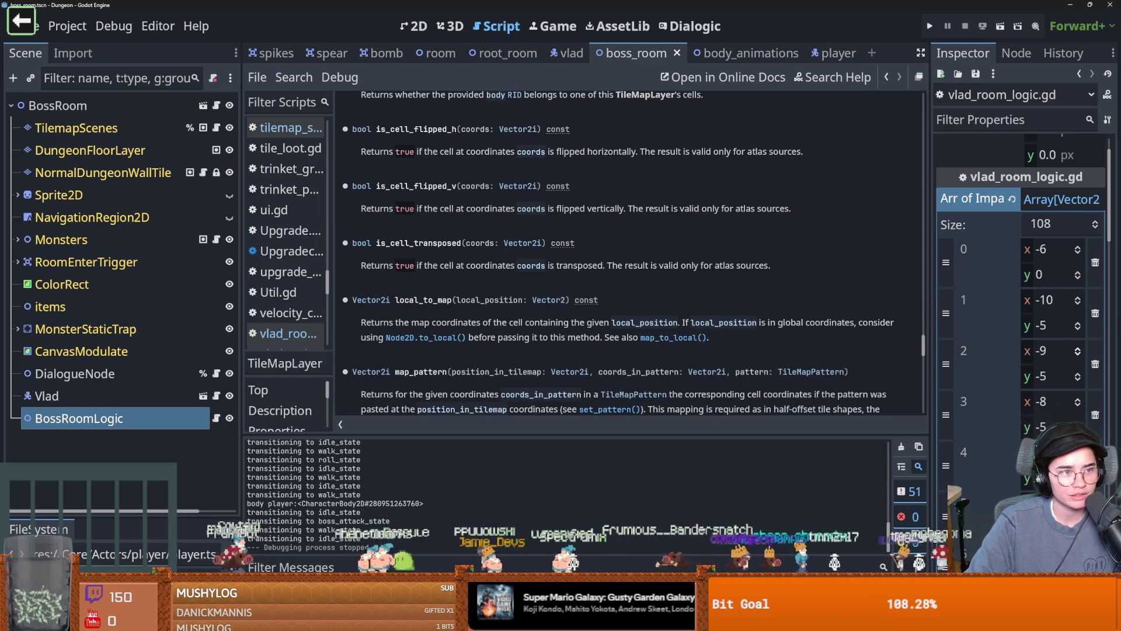
pyautogui.hotkey('alt', 'Tab')
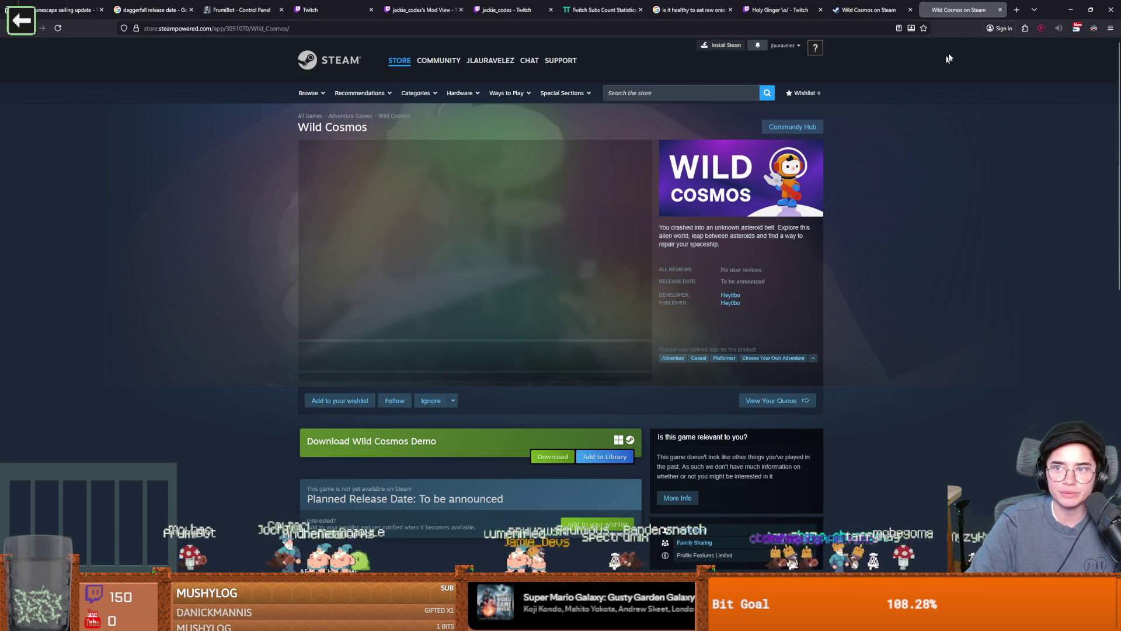
pyautogui.click(341, 402)
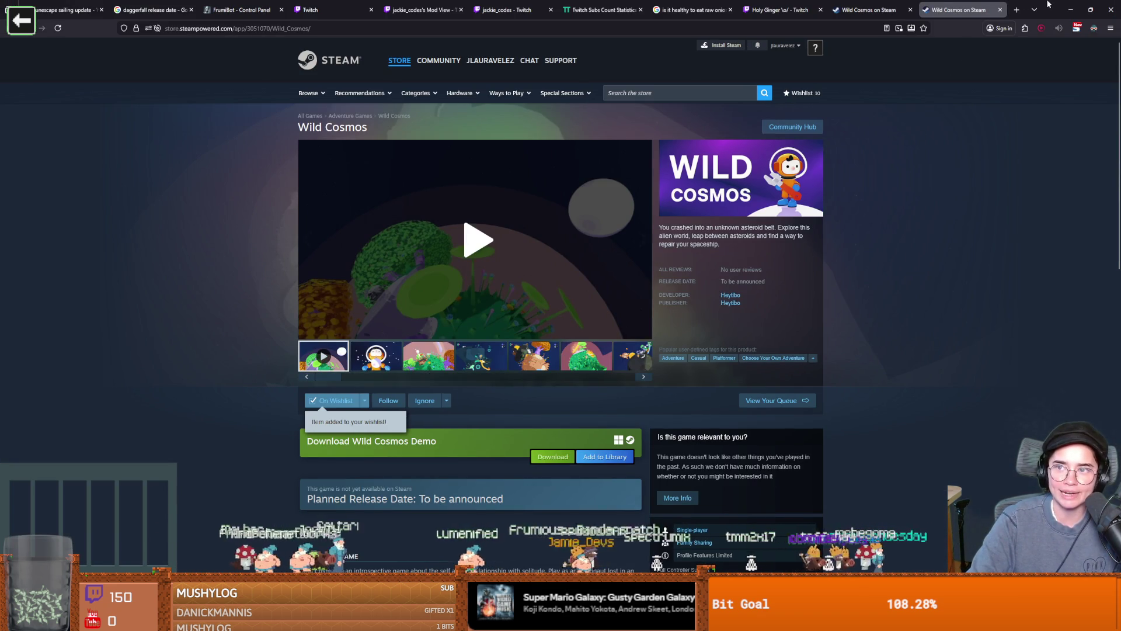
pyautogui.hotkey('alt', 'Tab')
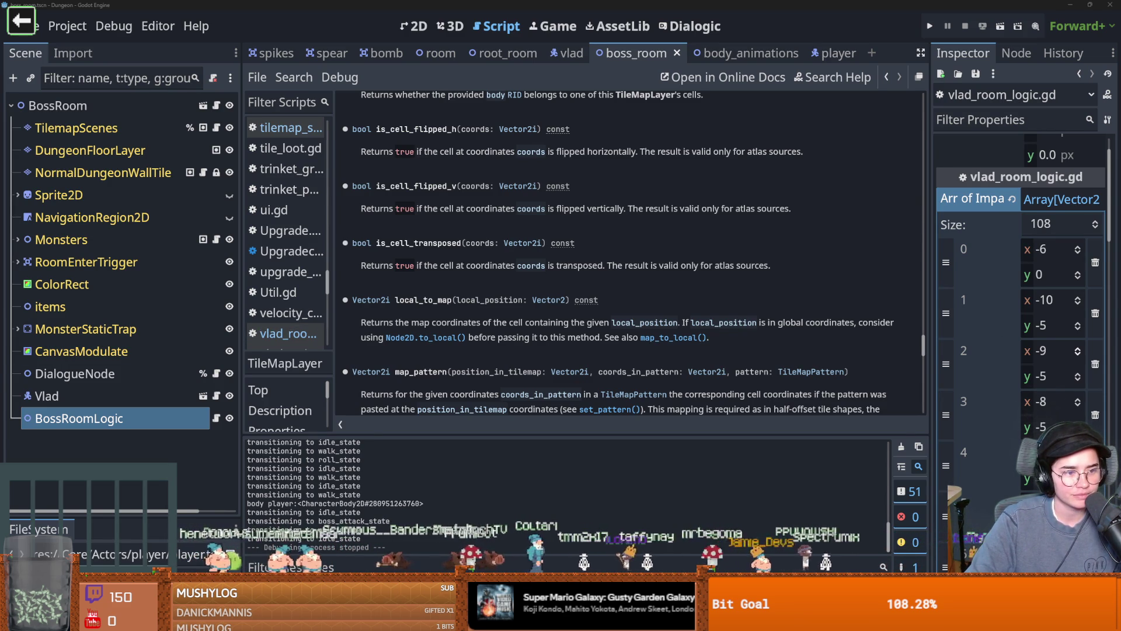
# - Save the boss room scene and select TilemapScenes to show the room's tile layout
pyautogui.hotkey('ctrl', 's')
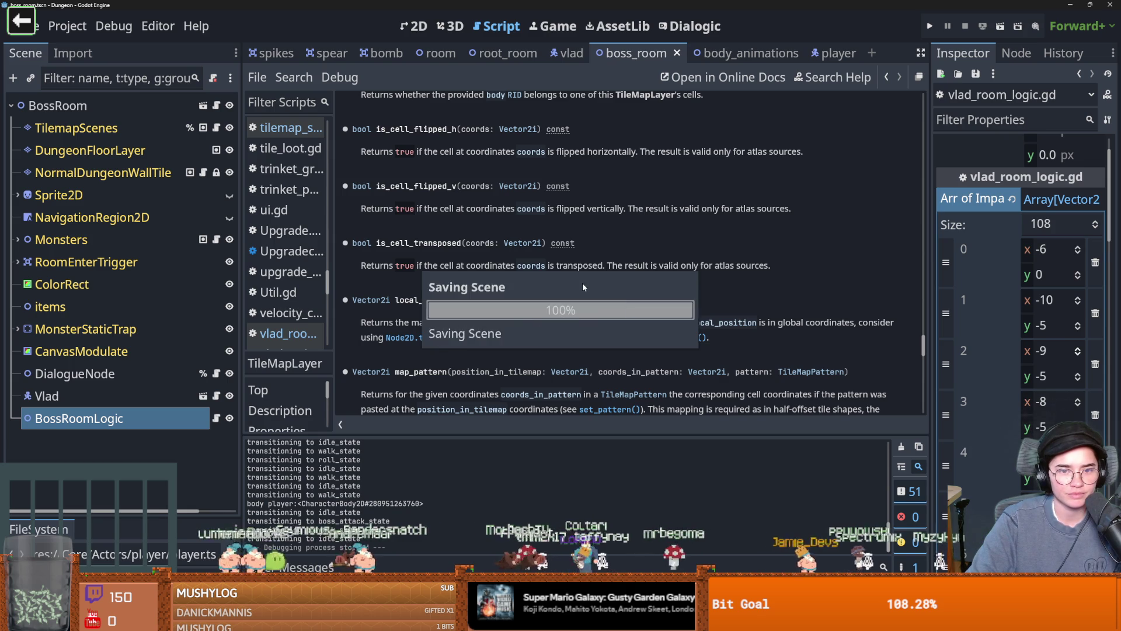
pyautogui.scroll(-2, 507, 297)
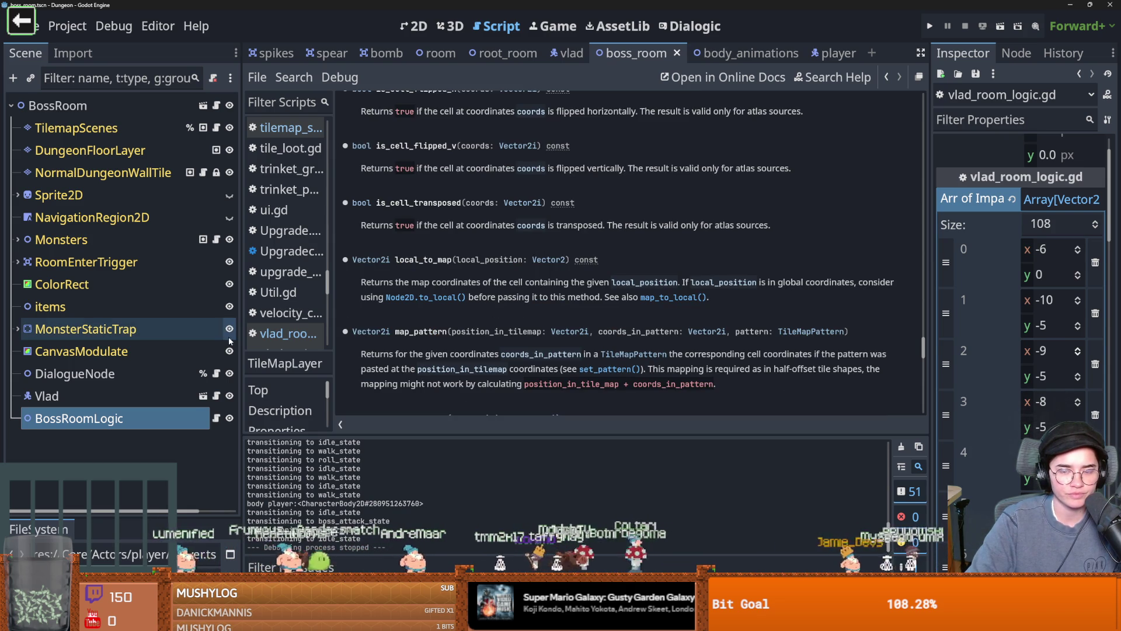
pyautogui.click(216, 418)
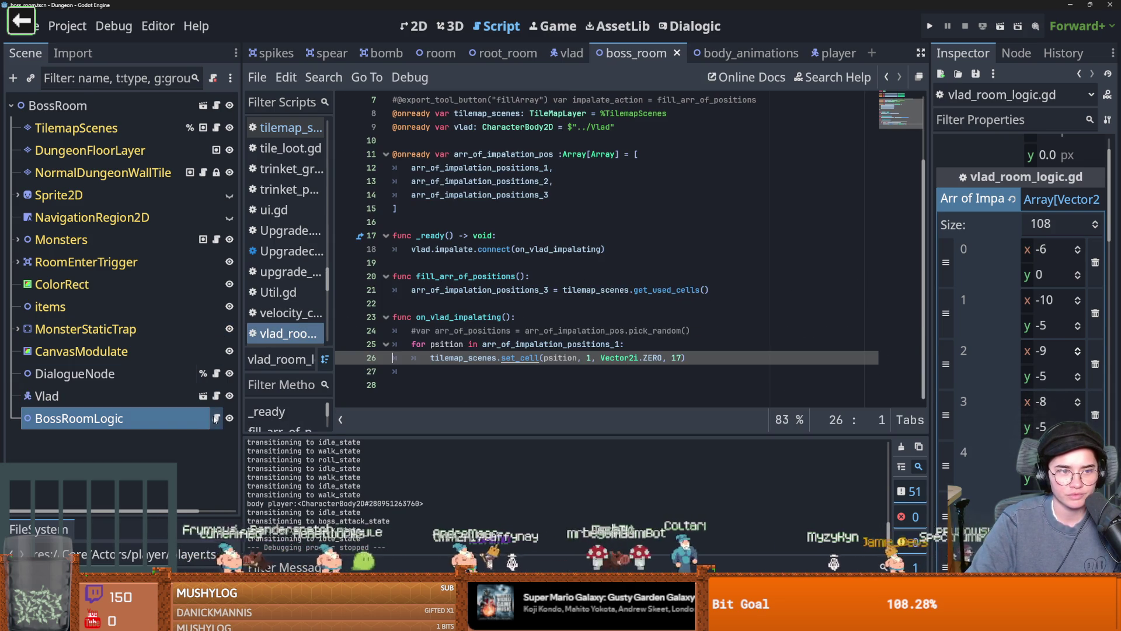
pyautogui.click(76, 128)
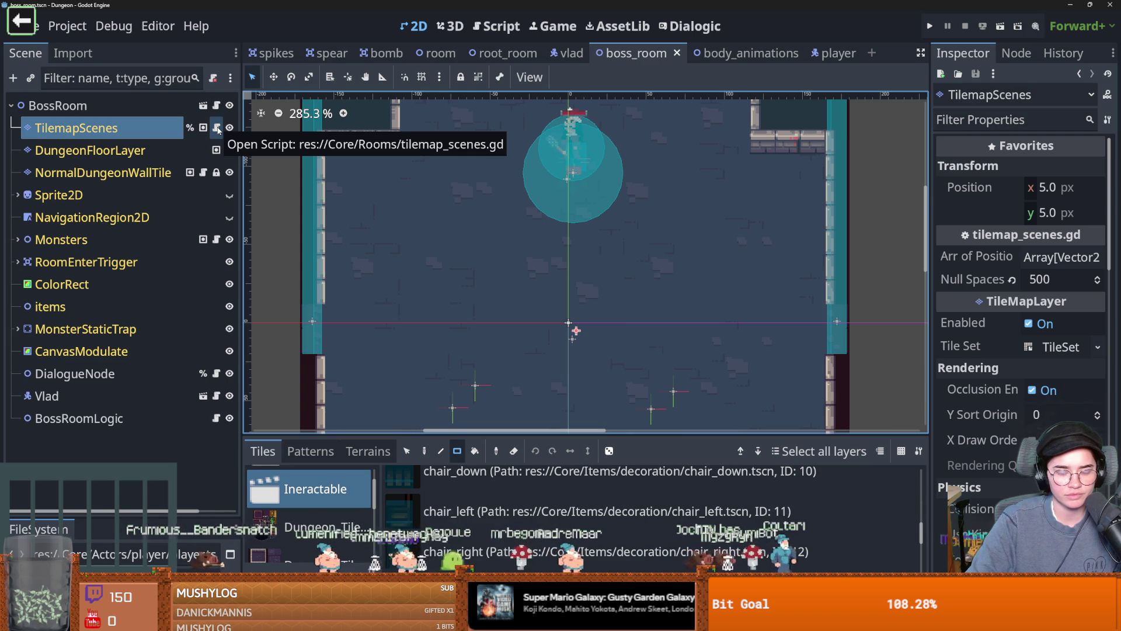
pyautogui.scroll(2, 586, 485)
pyautogui.scroll(2, 586, 482)
# - Widen the Inspector and pan around the boss room layout
pyautogui.moveTo(929, 317); pyautogui.dragTo(822, 317)
pyautogui.scroll(-2, 481, 309)
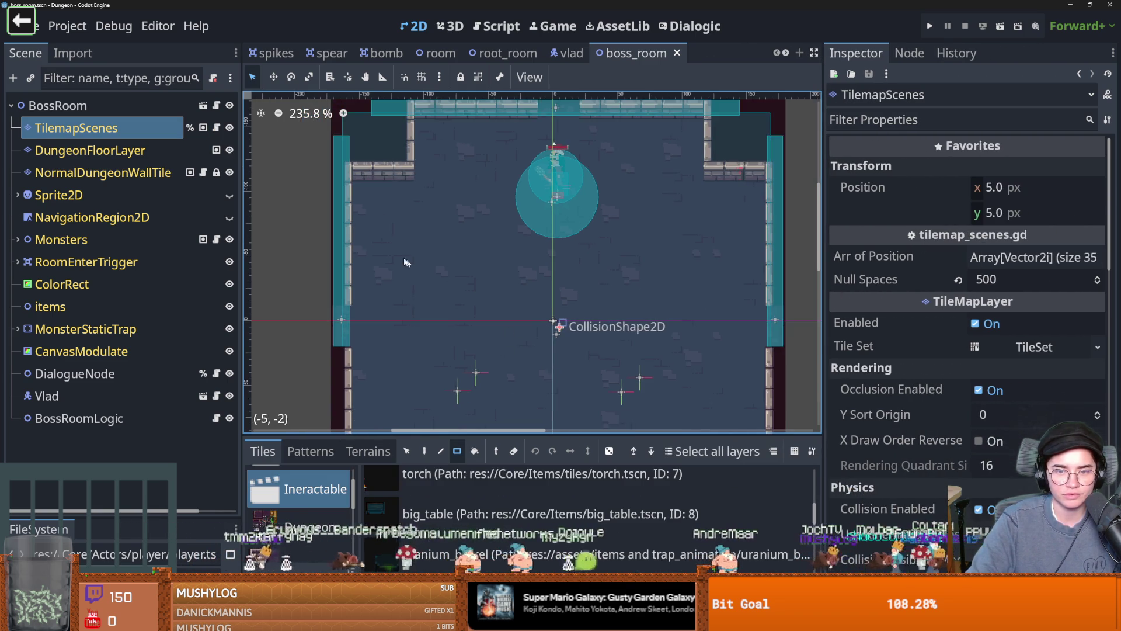
pyautogui.scroll(-3, 414, 262)
pyautogui.moveTo(488, 317); pyautogui.dragTo(404, 267)
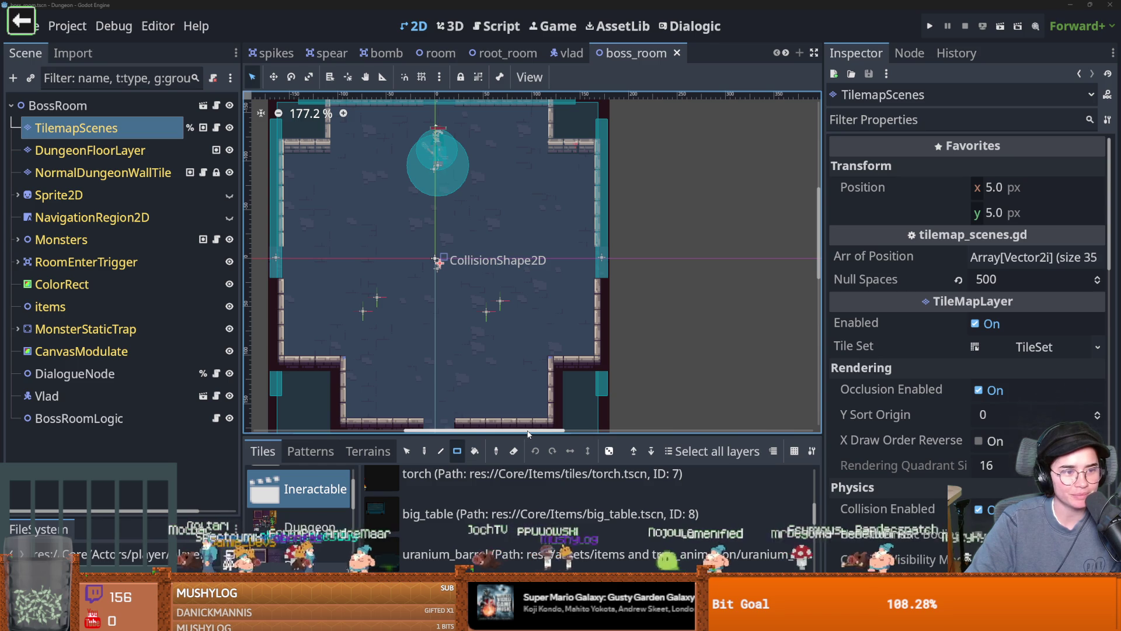
pyautogui.moveTo(525, 432)
pyautogui.mouseDown()
pyautogui.moveTo(526, 351)
pyautogui.moveTo(526, 455)
pyautogui.mouseUp()
pyautogui.scroll(-2, 515, 379)
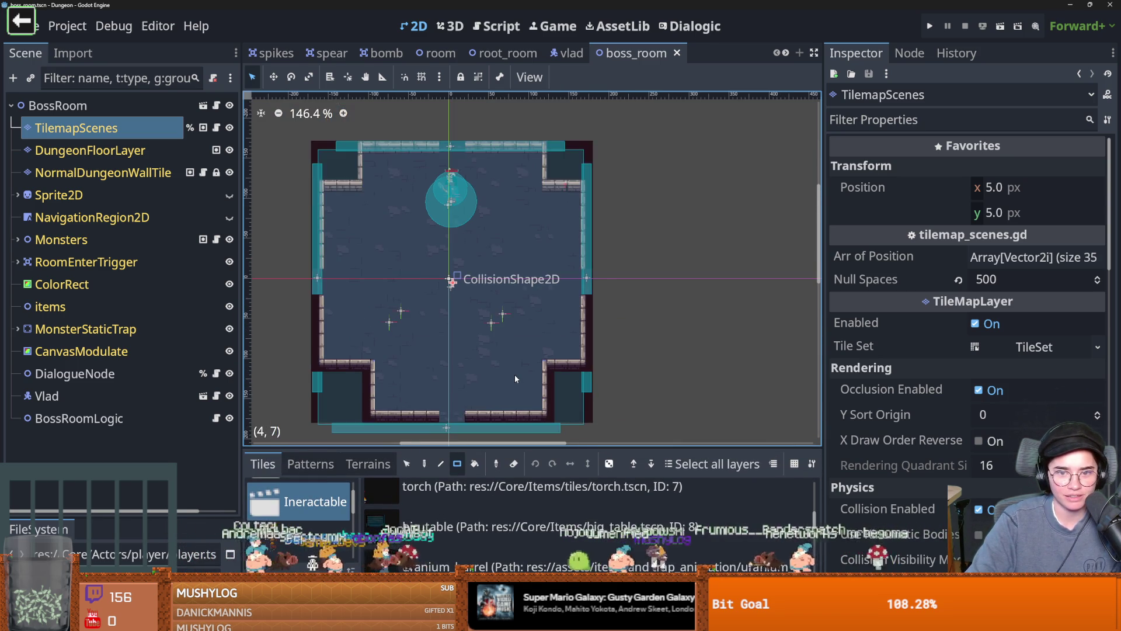
pyautogui.scroll(-3, 516, 379)
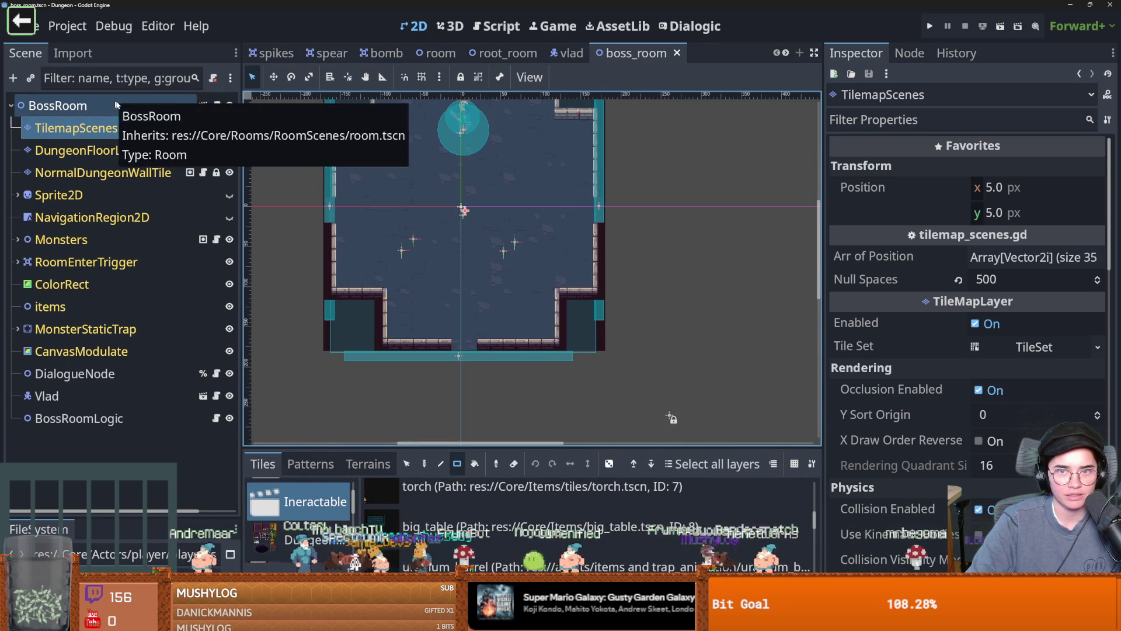
# - Save the boss room scene again and enlarge the FileSystem dock
pyautogui.hotkey('ctrl', 's')
pyautogui.scroll(3, 492, 158)
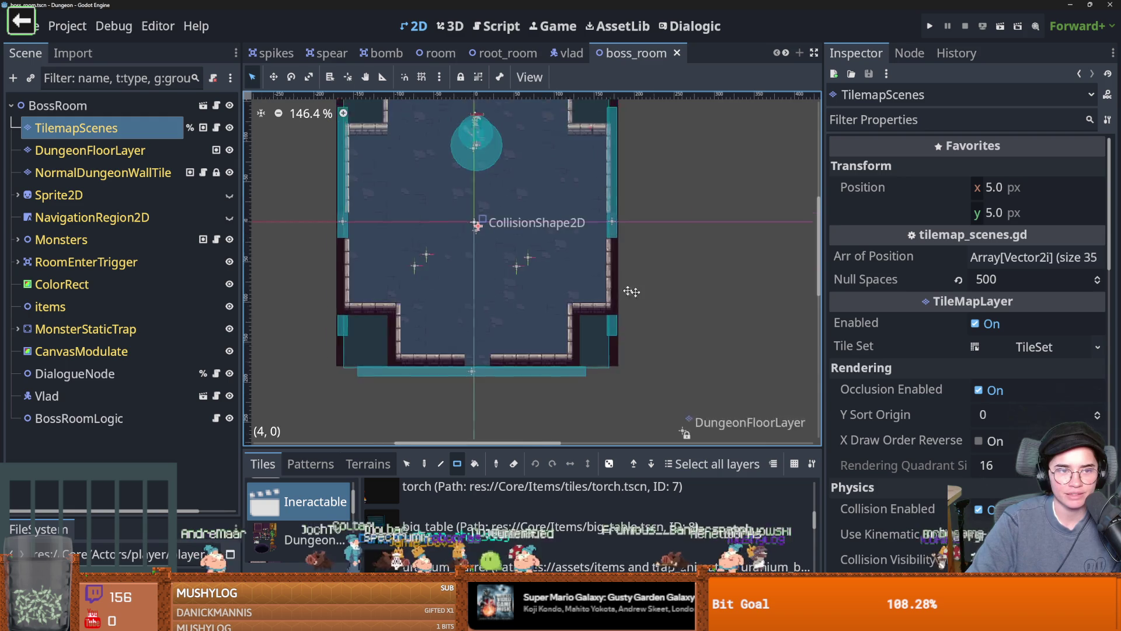
pyautogui.hscroll(-5, 497, 167)
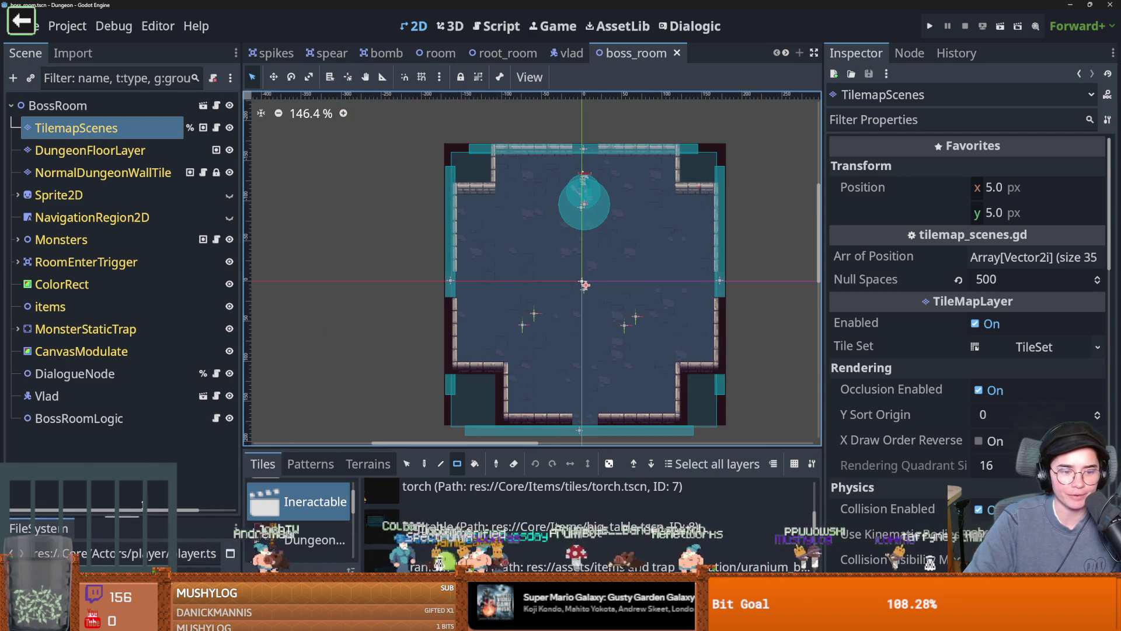
pyautogui.moveTo(140, 515); pyautogui.dragTo(140, 286)
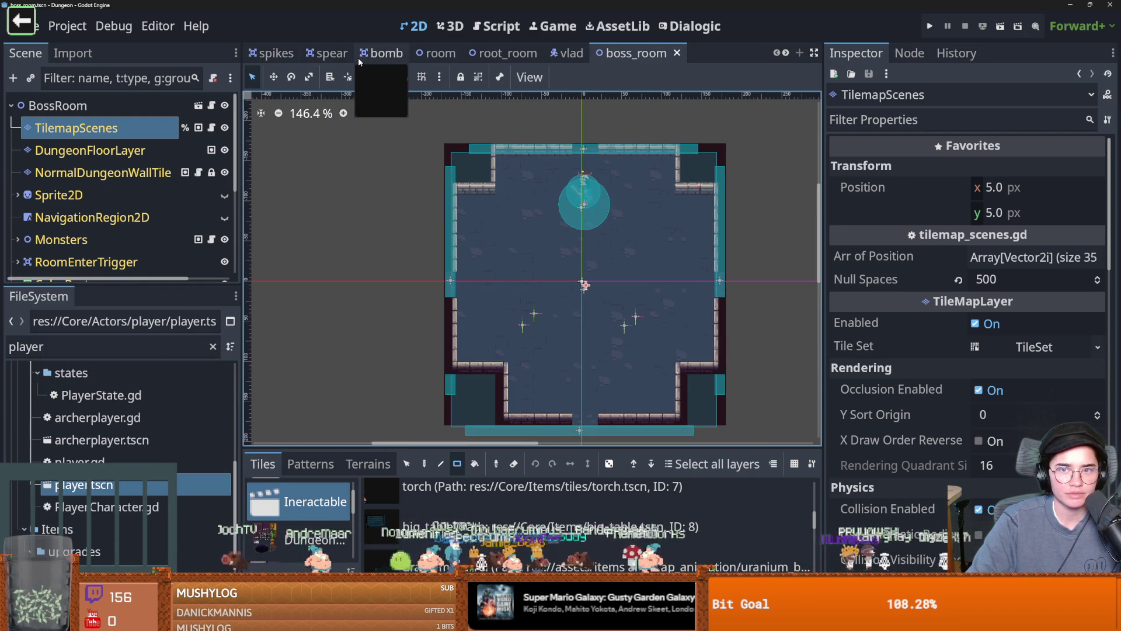
# - Search the project files for Vlad's files with 'vlad'
pyautogui.click(81, 344)
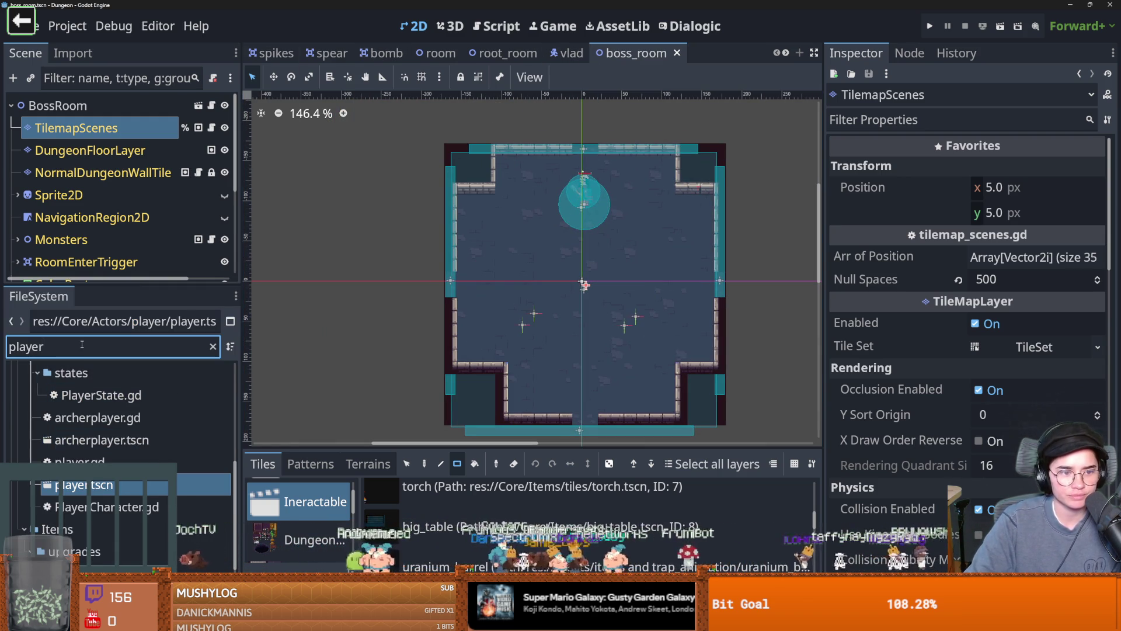
pyautogui.write('boss')
pyautogui.scroll(-5, 106, 514)
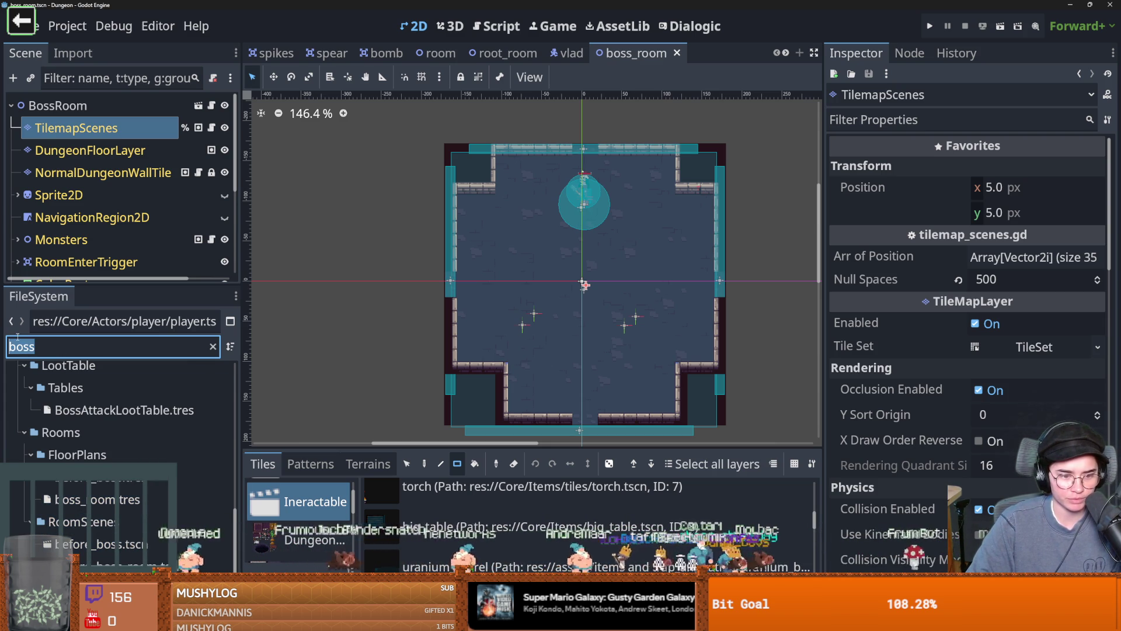
pyautogui.write('b')
pyautogui.press('BackSpace')
pyautogui.write('vlad')
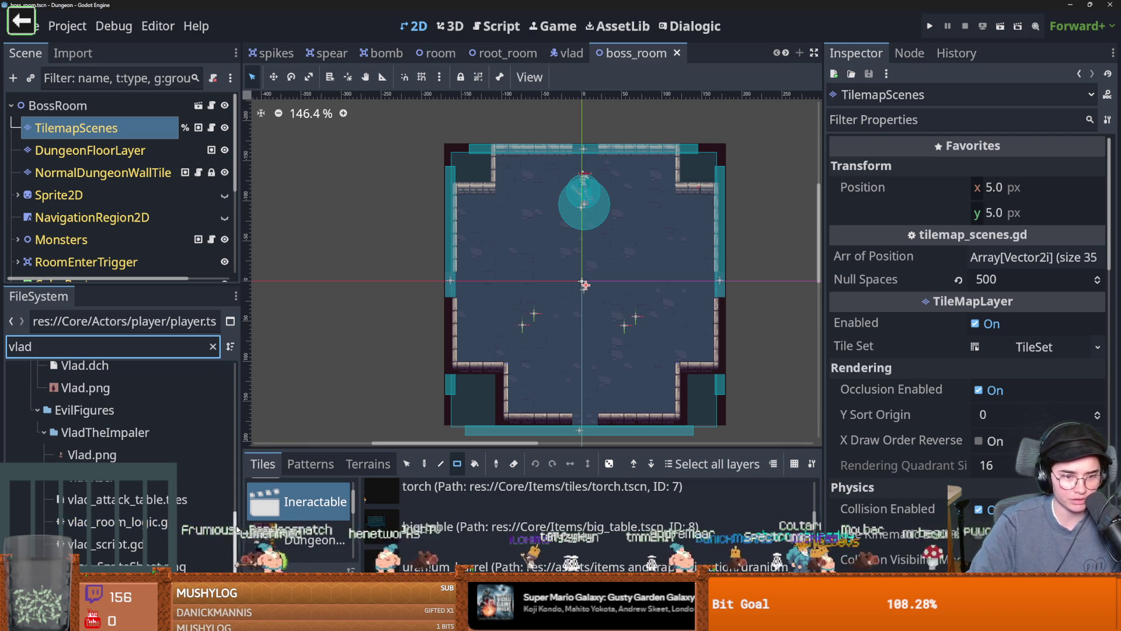
pyautogui.scroll(10, 237, 529)
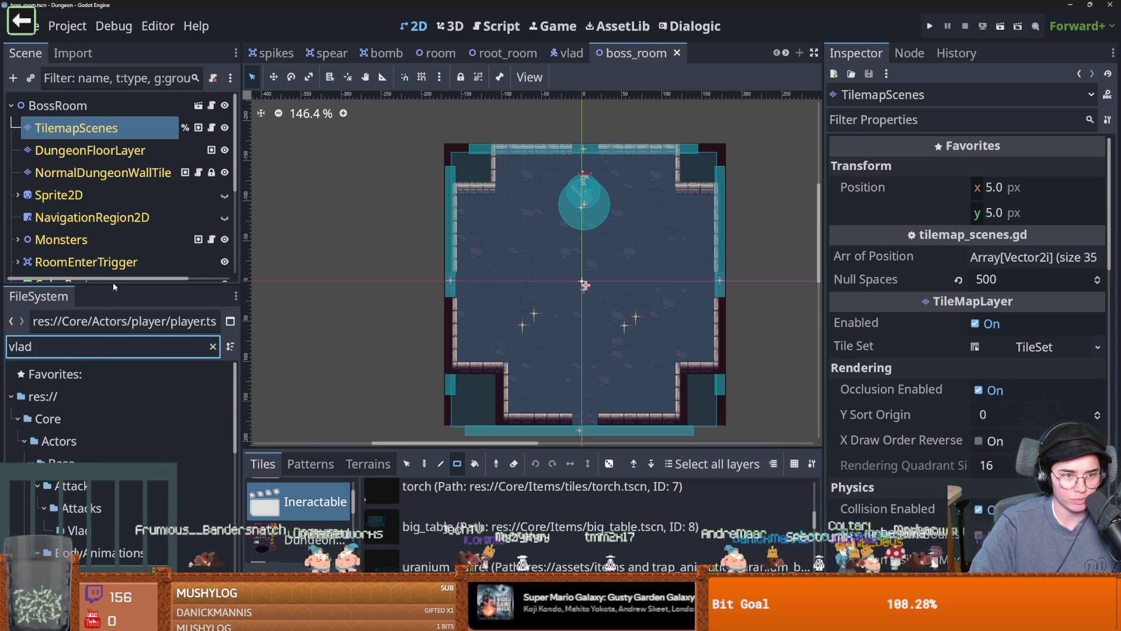
# - Read the set_cell docs from vlad_room_logic.gd, then reselect the TilemapScenes layer
pyautogui.moveTo(112, 283); pyautogui.dragTo(100, 443)
pyautogui.click(117, 418)
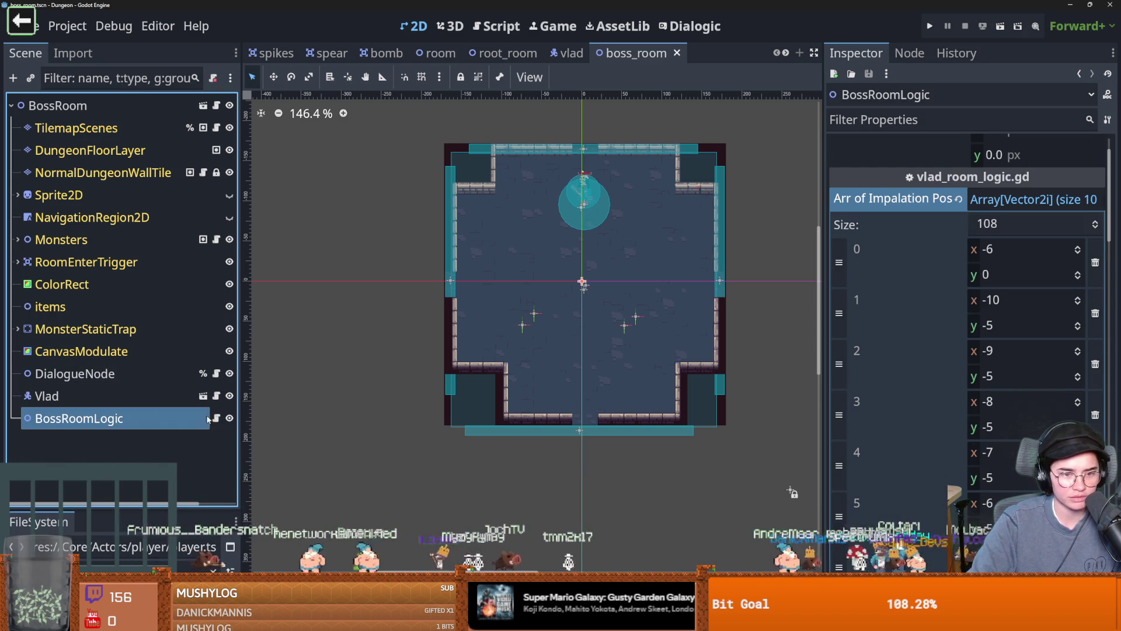
pyautogui.click(216, 418)
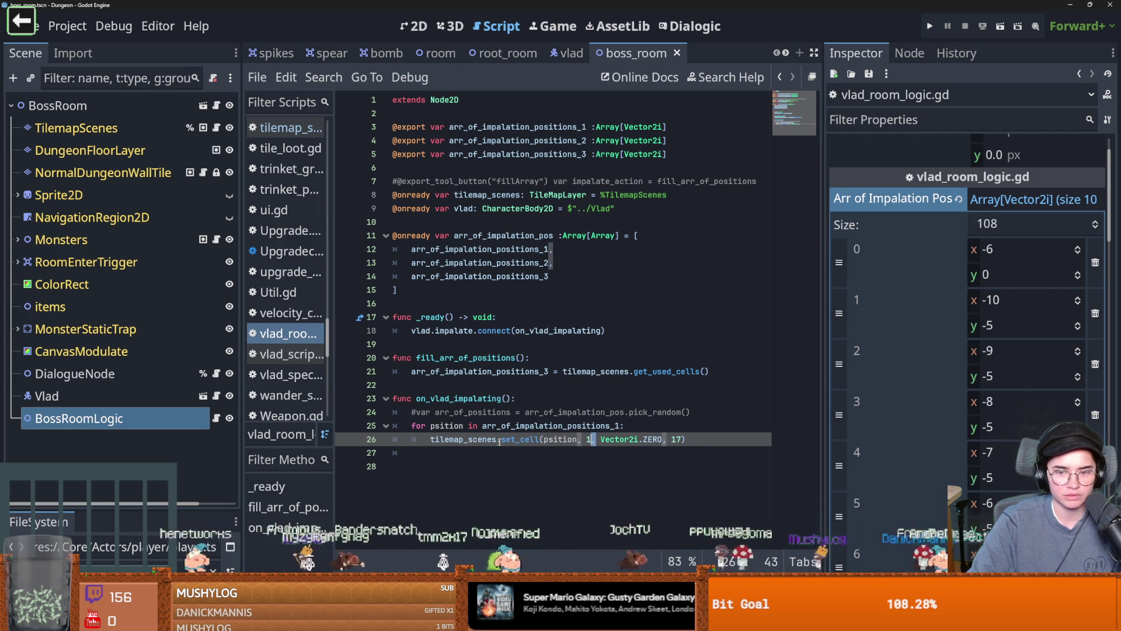
pyautogui.keyDown('ctrl'); pyautogui.click(520, 440); pyautogui.keyUp('ctrl')
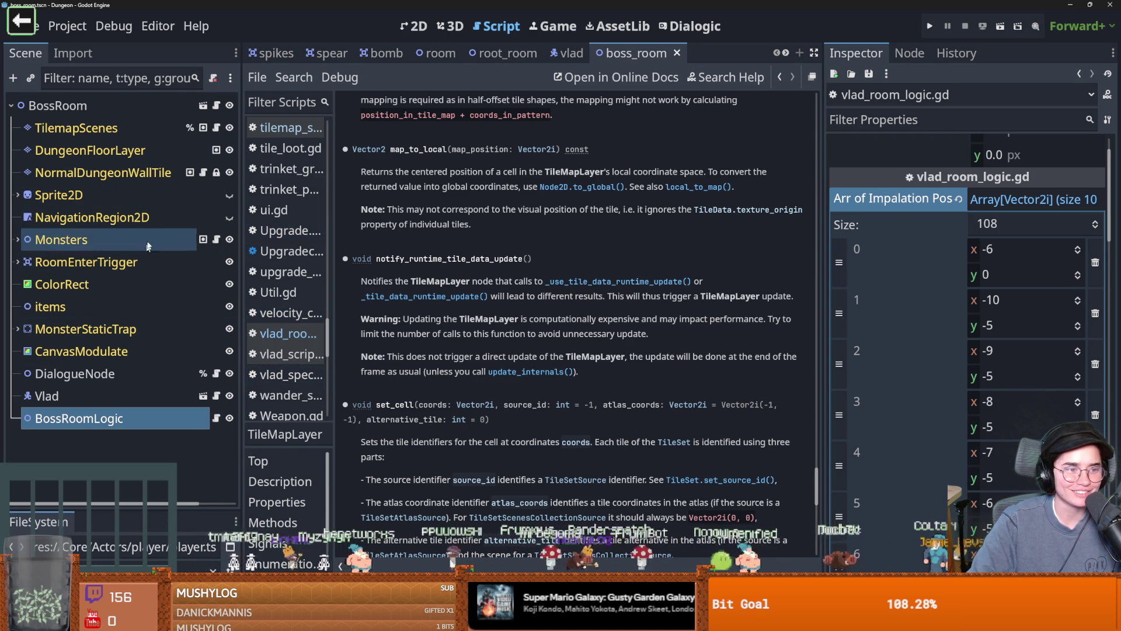
pyautogui.click(134, 128)
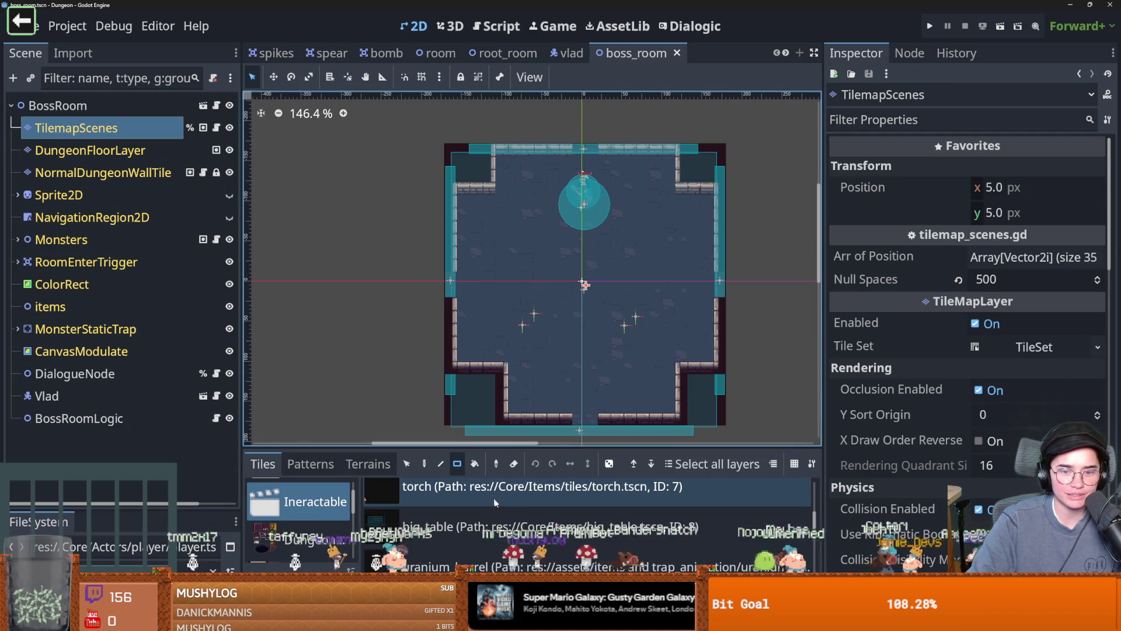
pyautogui.click(91, 150)
pyautogui.scroll(-3, 445, 505)
pyautogui.scroll(2, 443, 510)
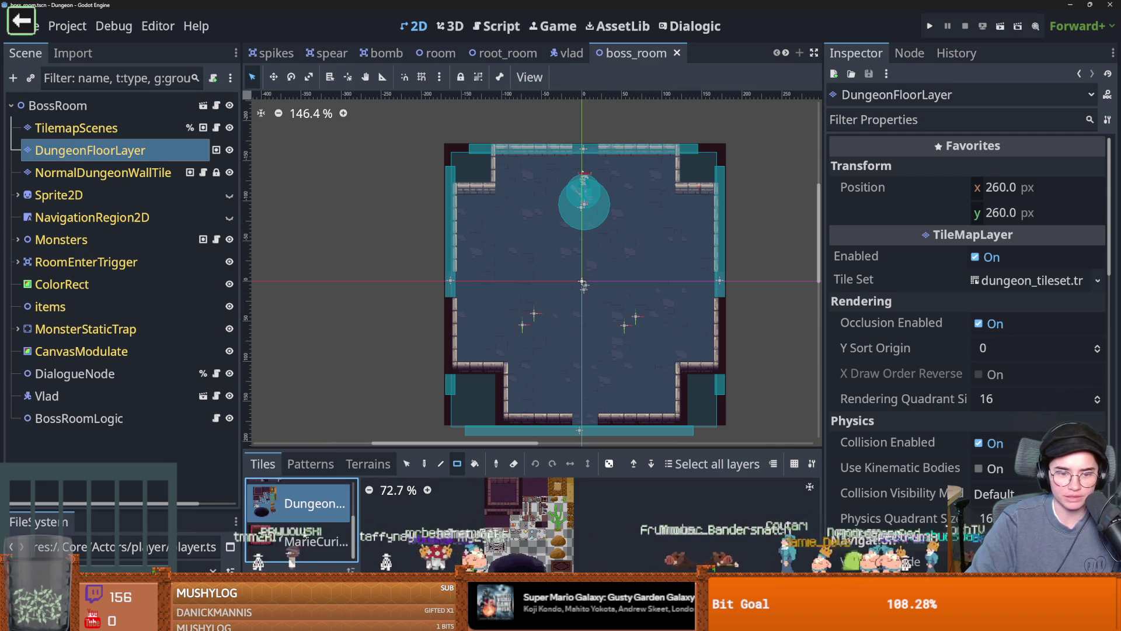
pyautogui.click(125, 175)
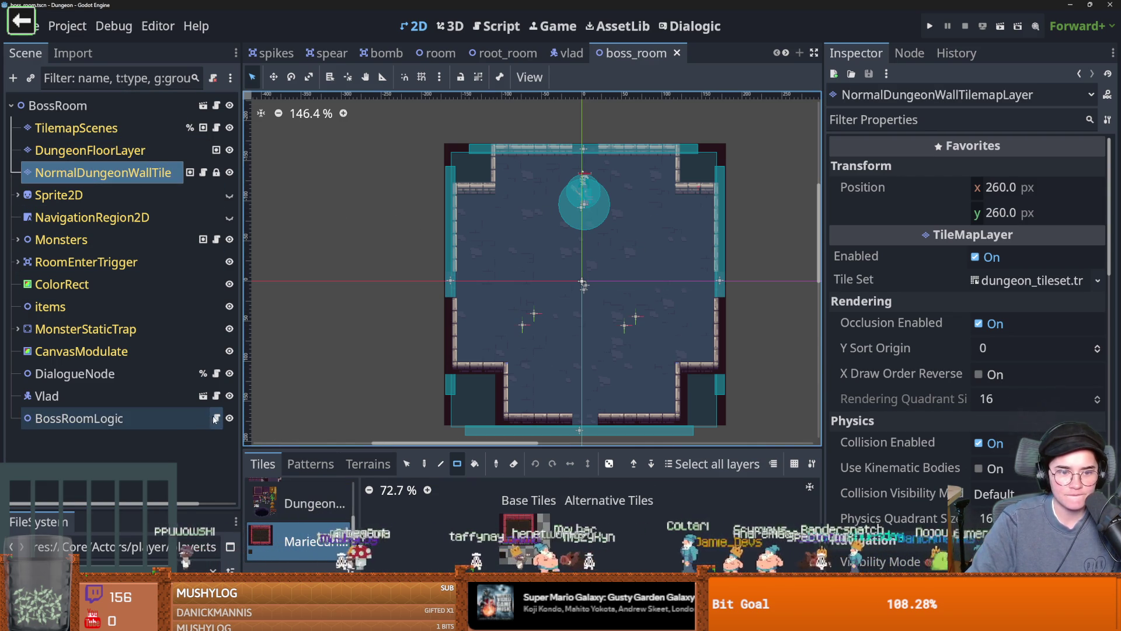
pyautogui.click(216, 418)
pyautogui.doubleClick(488, 195)
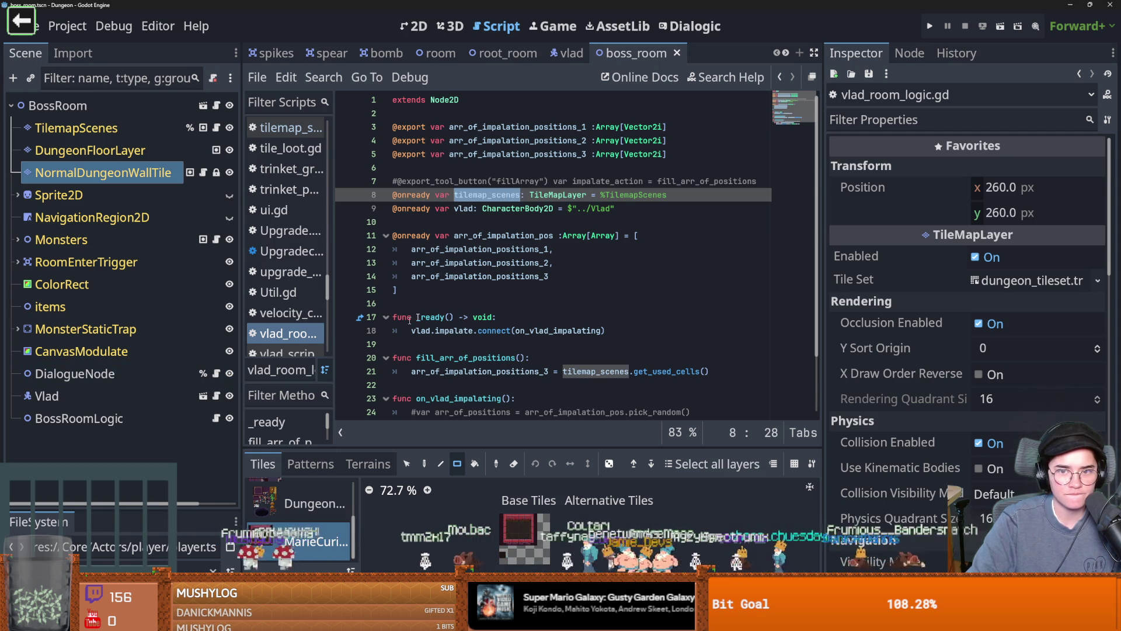
pyautogui.click(681, 195)
pyautogui.press('Return')
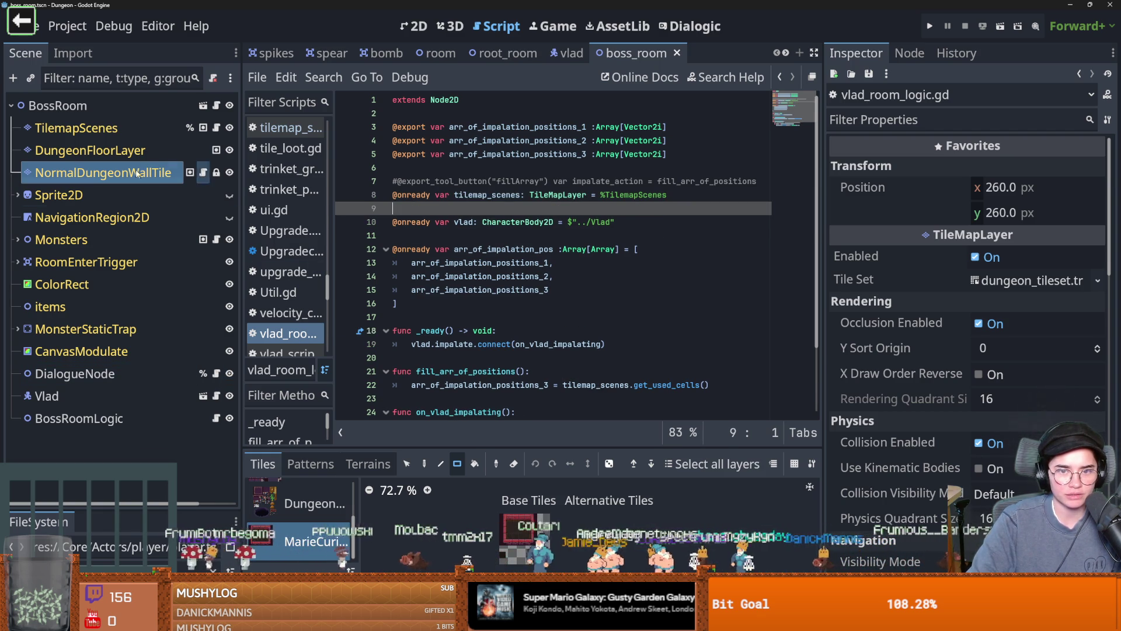
pyautogui.moveTo(88, 150); pyautogui.dragTo(449, 217)
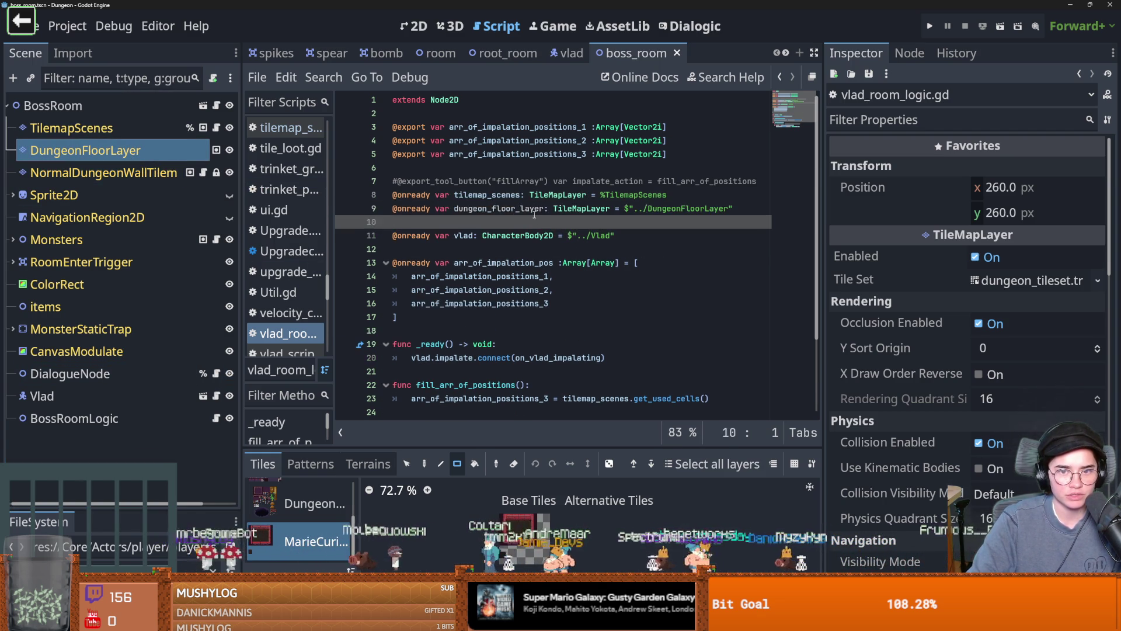
pyautogui.scroll(-2, 568, 342)
# - Add dungeon_floor_layer.erase_cell(psition) after set_cell in the impalement loop
pyautogui.click(695, 372)
pyautogui.press('Return')
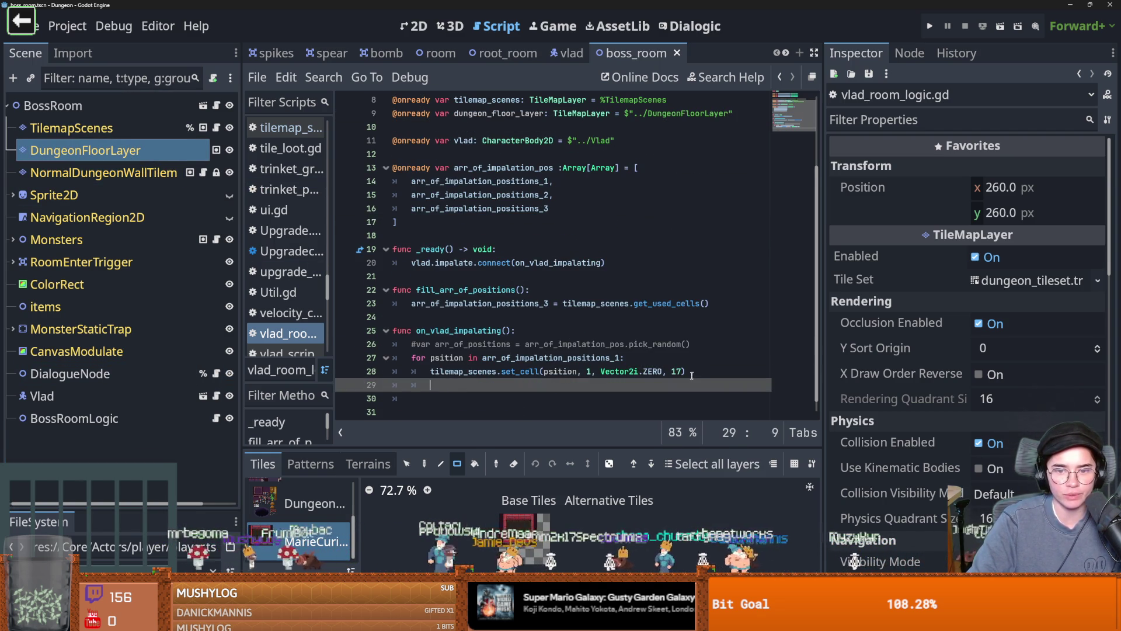
pyautogui.write('dungeon_floor_layer.er')
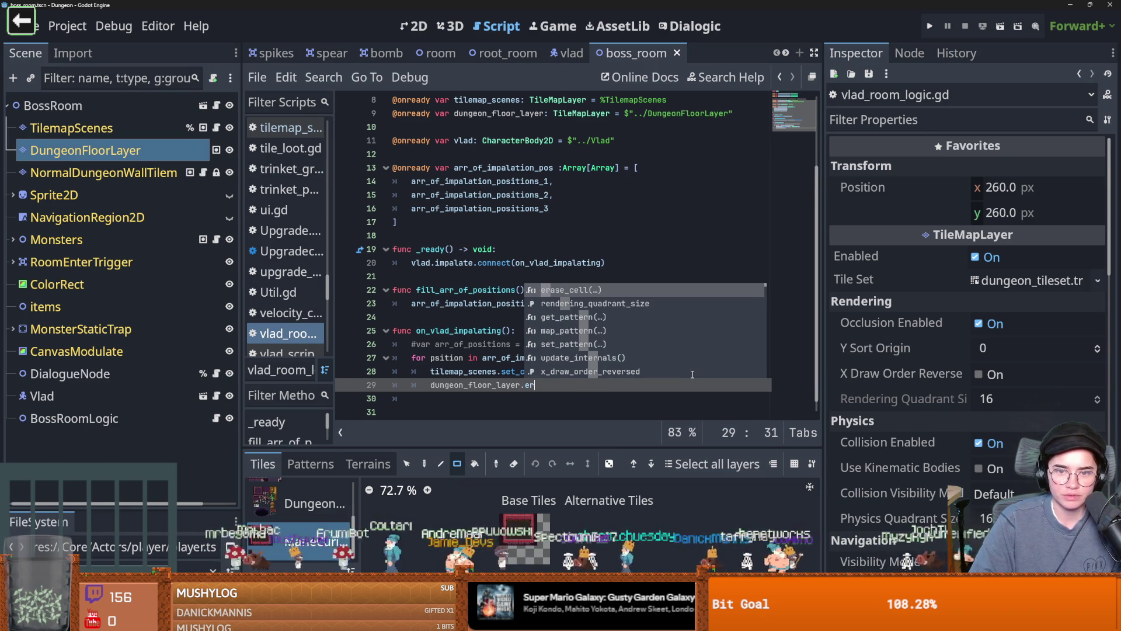
pyautogui.press('Return')
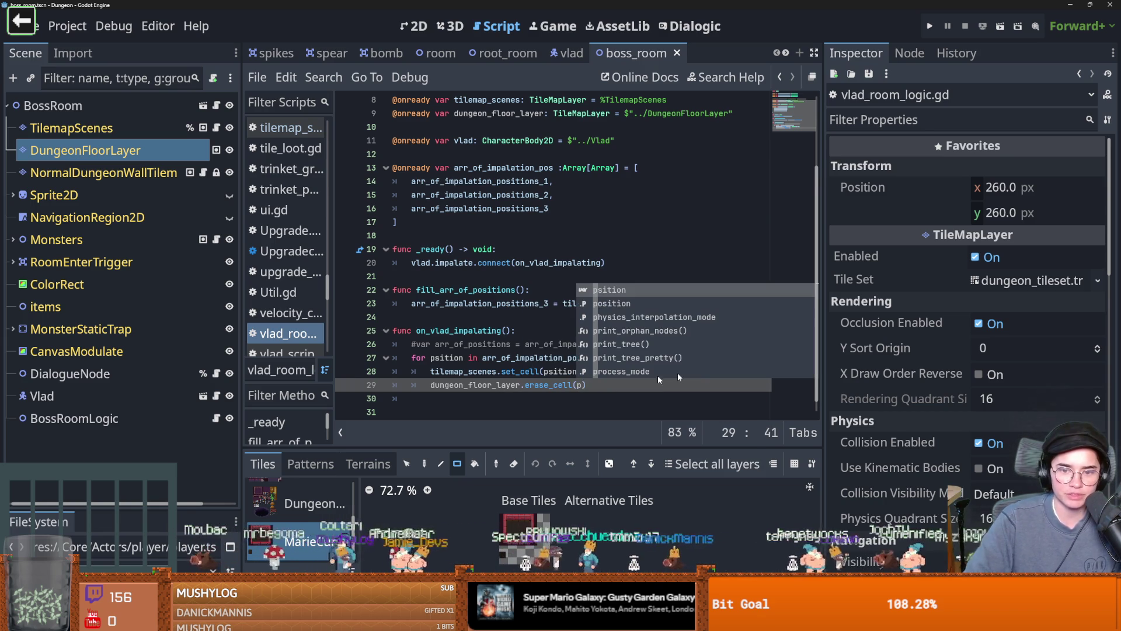
pyautogui.doubleClick(447, 358)
pyautogui.click(581, 385)
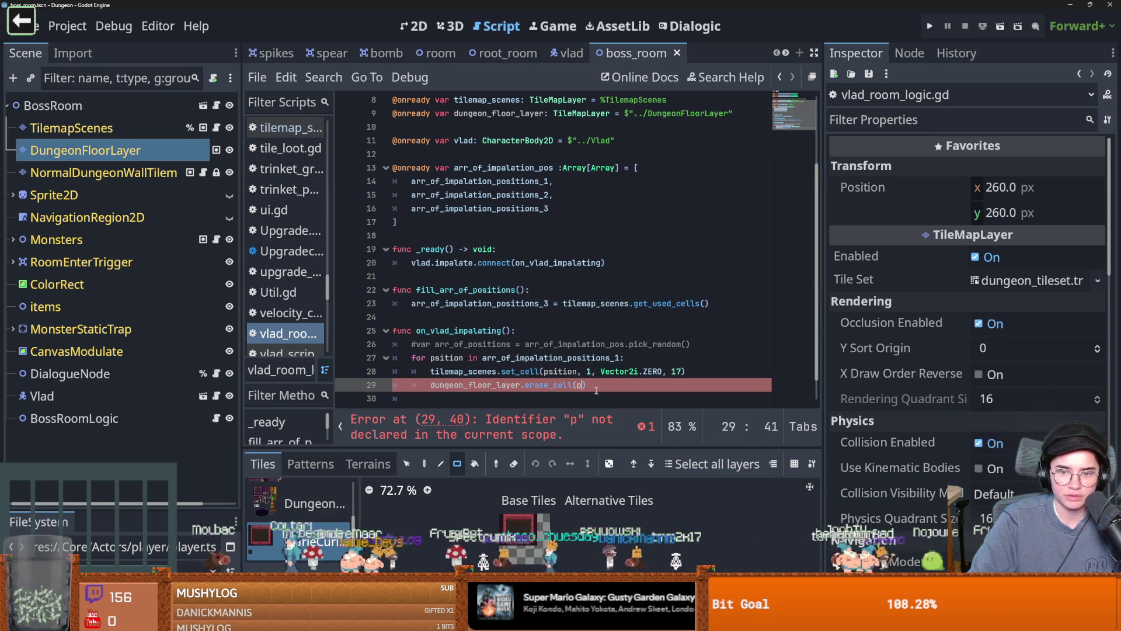
pyautogui.write('sition')
# - Run the game with F5, shrink its window, and start as the Warrior
pyautogui.press('F5')
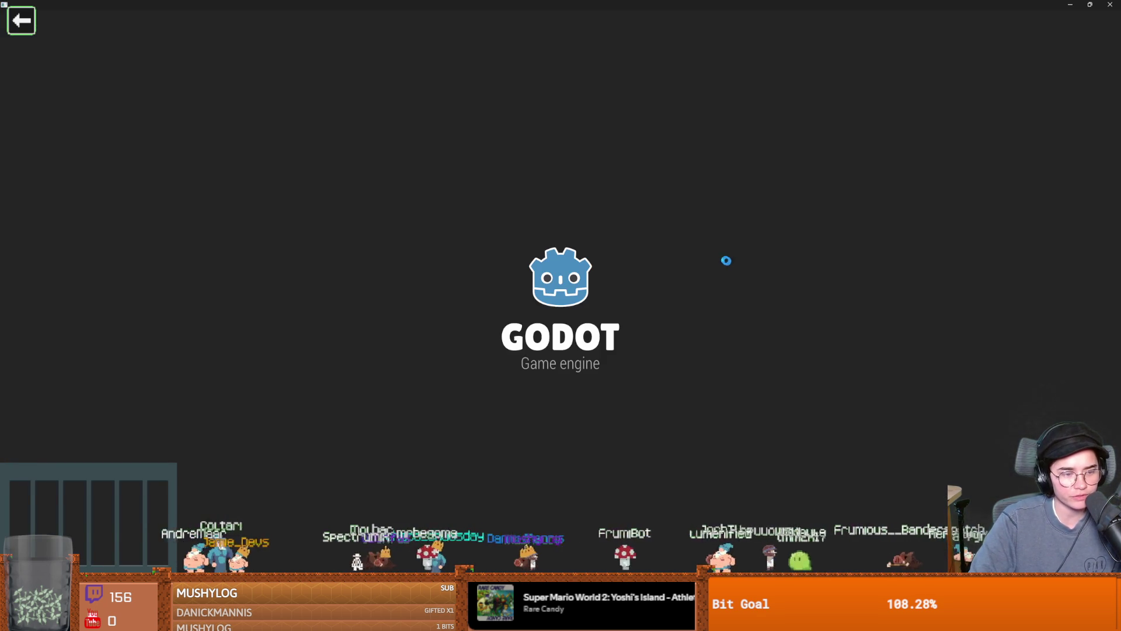
pyautogui.press('super+Down')
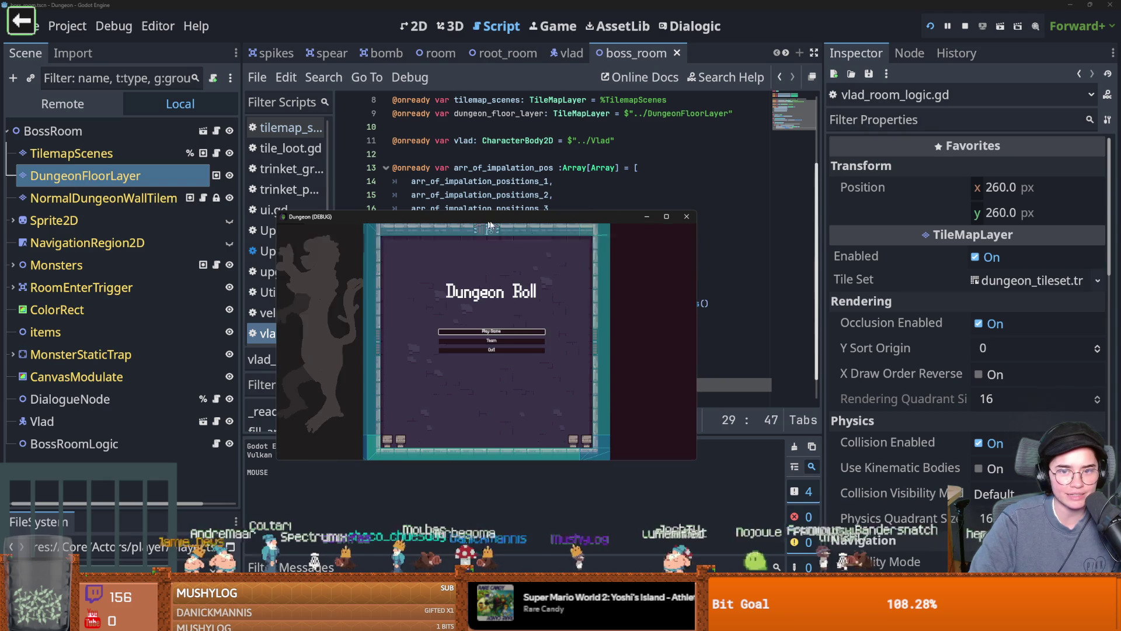
pyautogui.moveTo(573, 220)
pyautogui.mouseDown()
pyautogui.moveTo(414, 46)
pyautogui.moveTo(399, 103)
pyautogui.mouseUp()
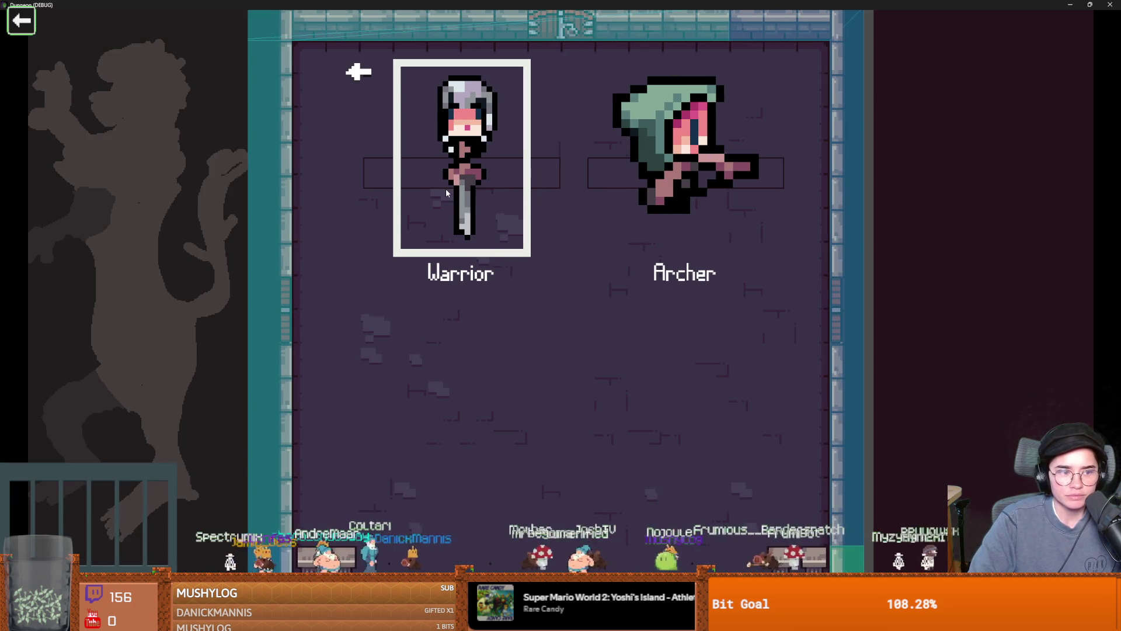
pyautogui.click(458, 205)
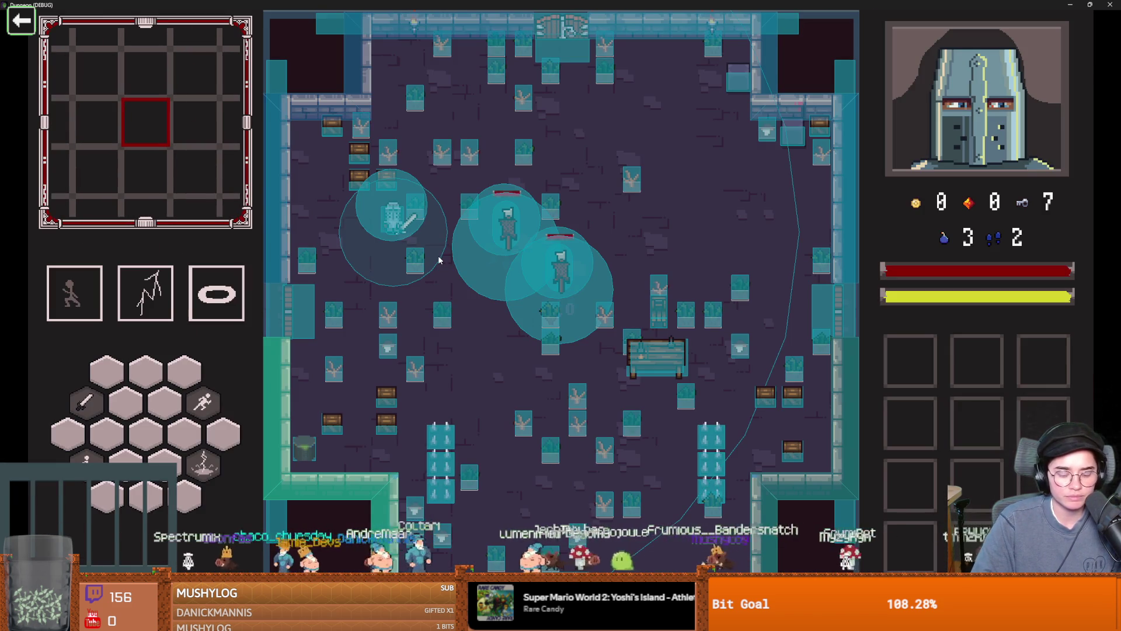
# - Teleport with tp_to_before_boss from the debug console and walk into Vlad's room
pyautogui.press('`')
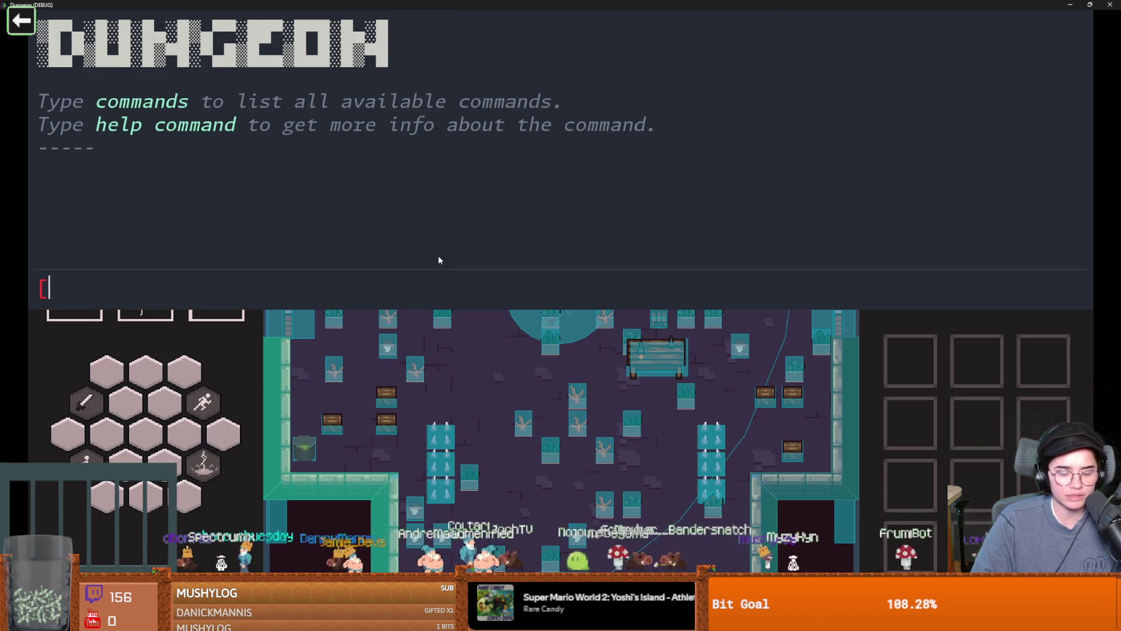
pyautogui.press('Return')
pyautogui.press('`')
pyautogui.press('d')
pyautogui.press('space')
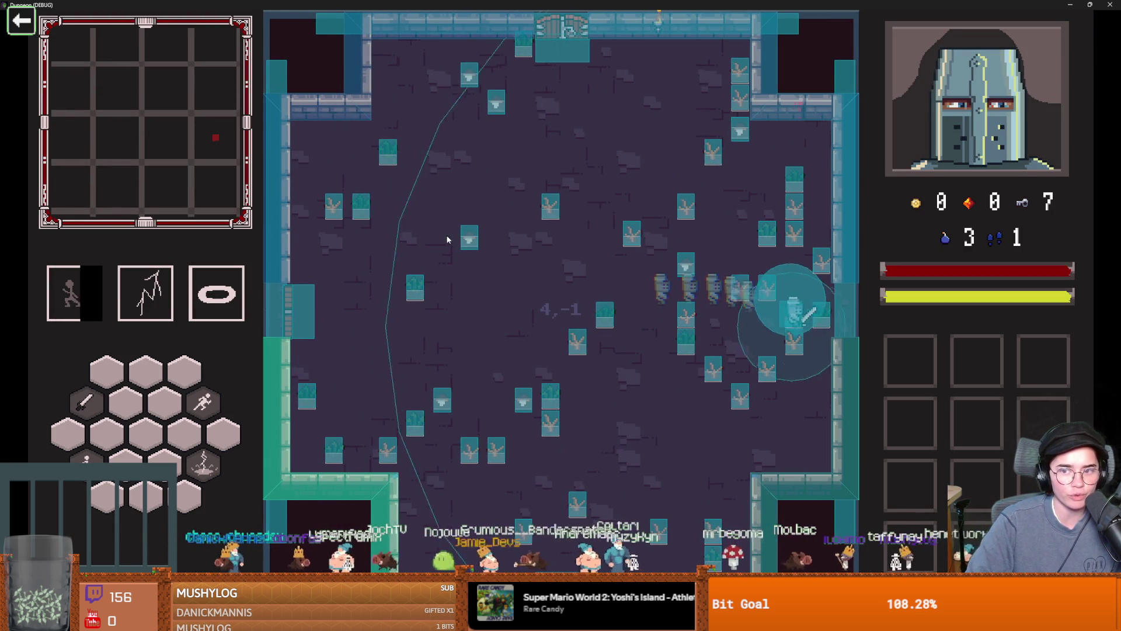
pyautogui.press('d')
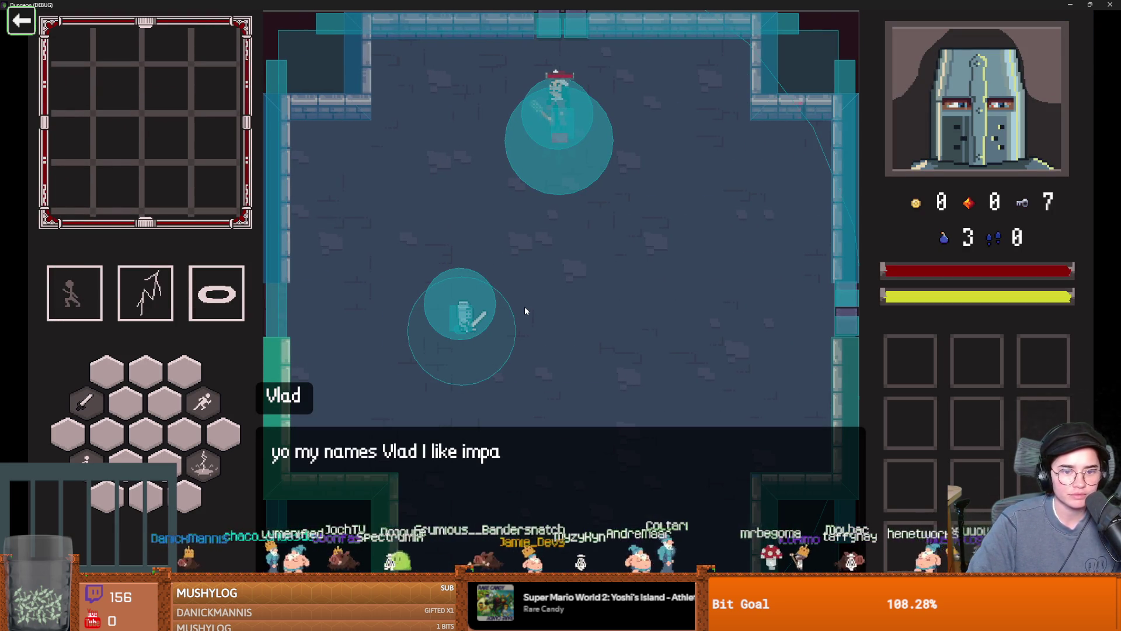
pyautogui.press('super+Down')
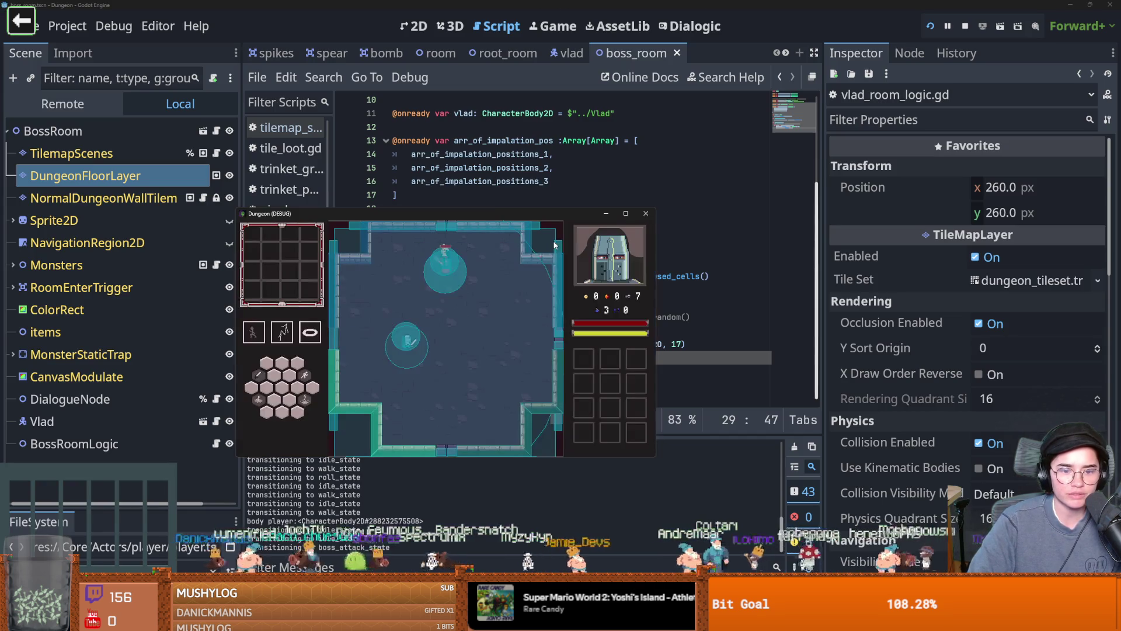
# - Close the game and try erasing DungeonFloorLayer tiles, undoing both accidental edits
pyautogui.click(645, 214)
pyautogui.click(415, 26)
pyautogui.moveTo(637, 416); pyautogui.dragTo(524, 425)
pyautogui.hotkey('ctrl', 'z')
pyautogui.click(90, 150)
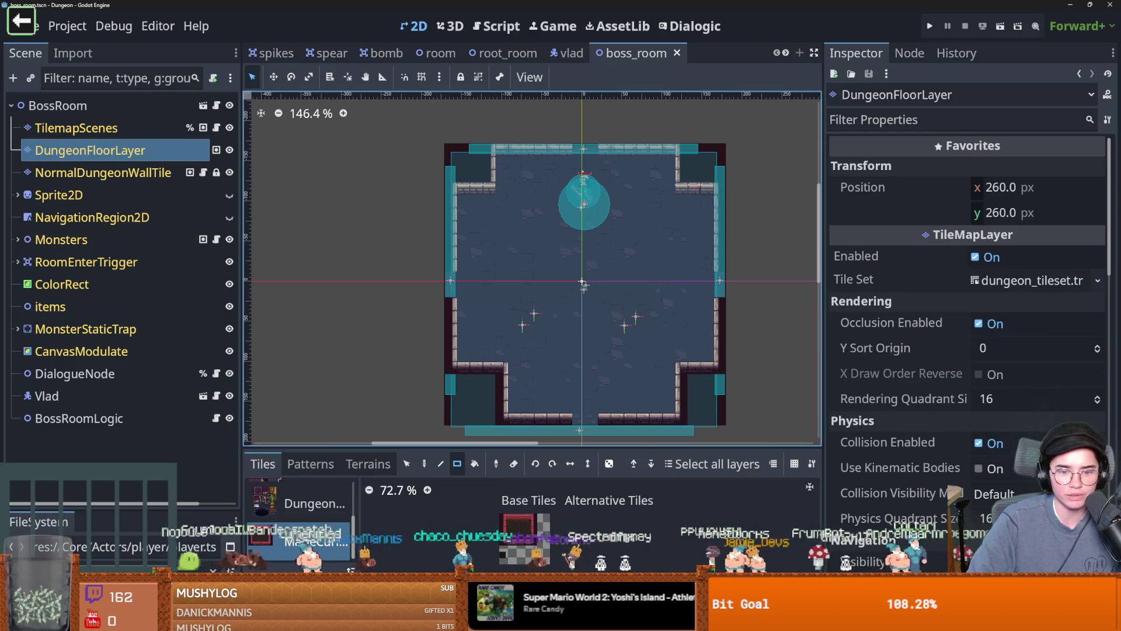
pyautogui.click(517, 466)
pyautogui.moveTo(561, 298)
pyautogui.mouseDown()
pyautogui.moveTo(610, 304)
pyautogui.moveTo(590, 336)
pyautogui.mouseUp()
pyautogui.scroll(5, 625, 363)
pyautogui.hotkey('ctrl', 'z')
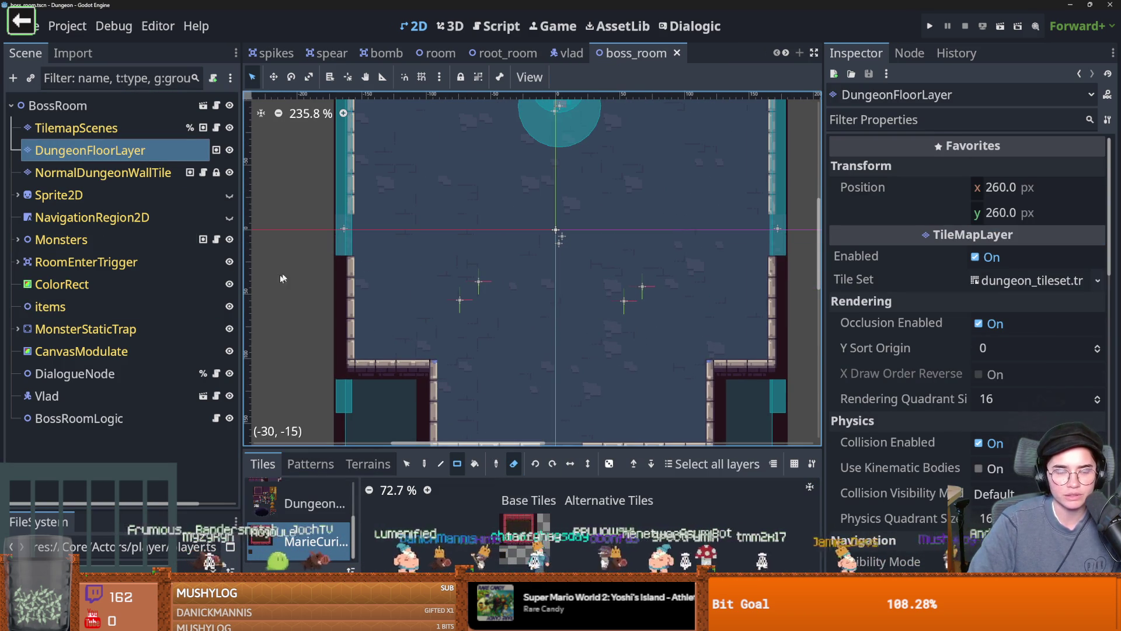
# - Open vlad_room_logic.gd and insert a new line above the set_cell call
pyautogui.click(217, 418)
pyautogui.click(471, 359)
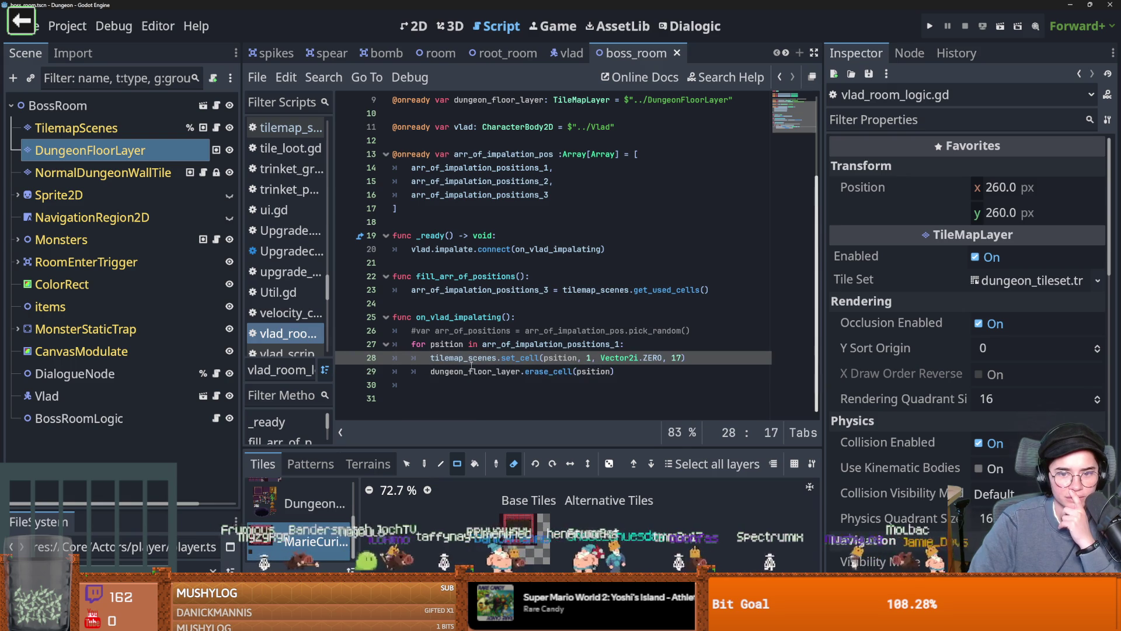
pyautogui.moveTo(471, 365)
pyautogui.click(454, 331)
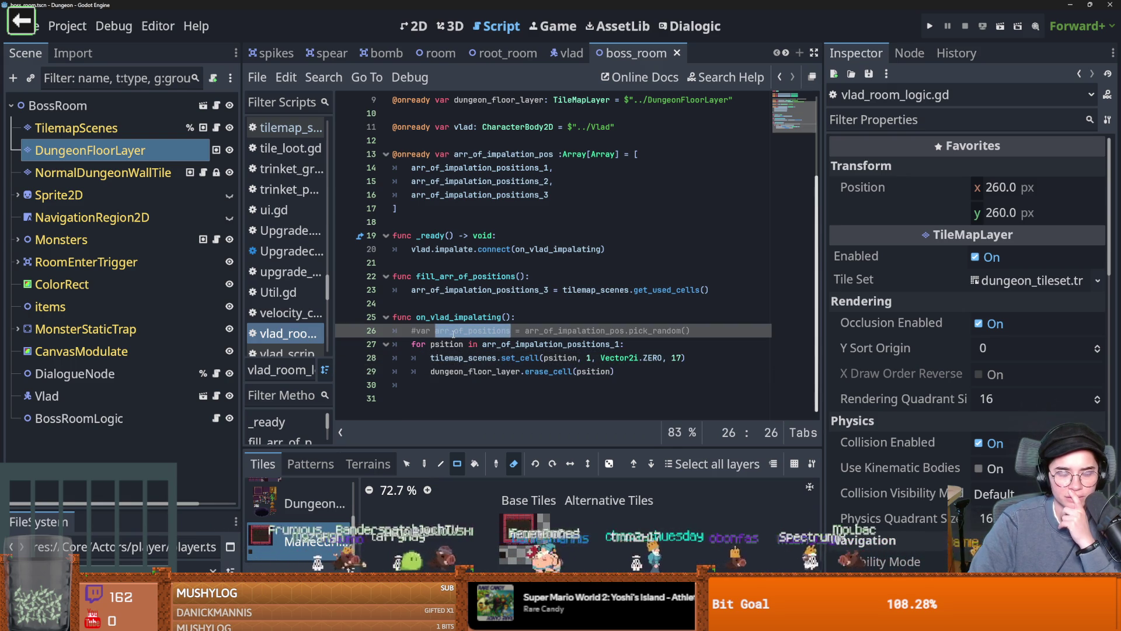
pyautogui.click(691, 357)
pyautogui.press('BackSpace')
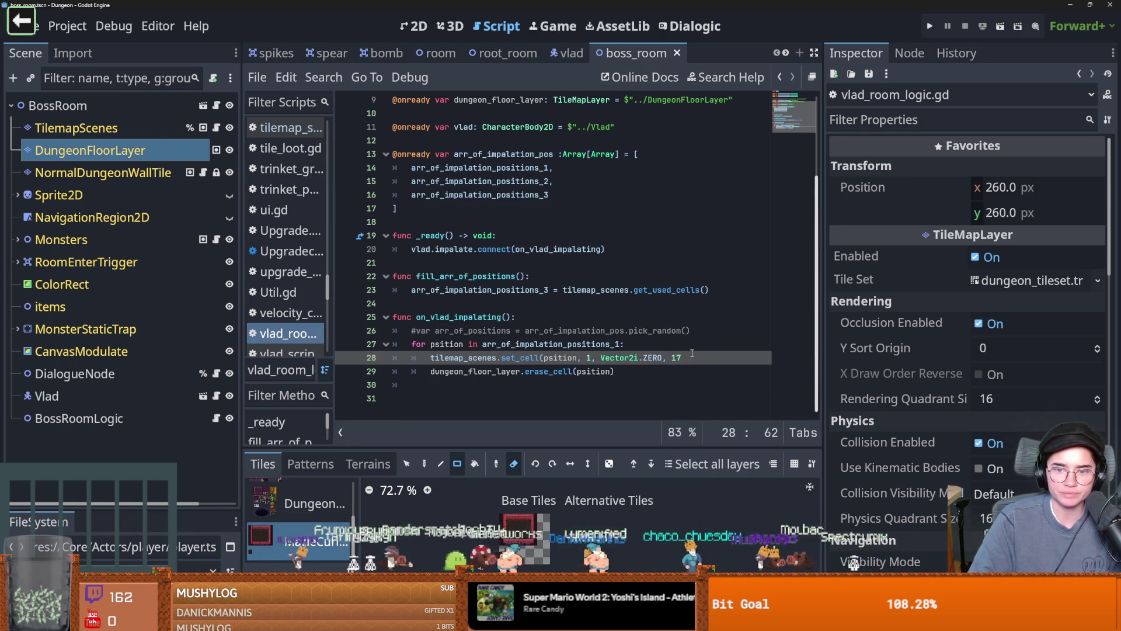
pyautogui.hotkey('ctrl', 'shift', 'Return')
pyautogui.write('print')
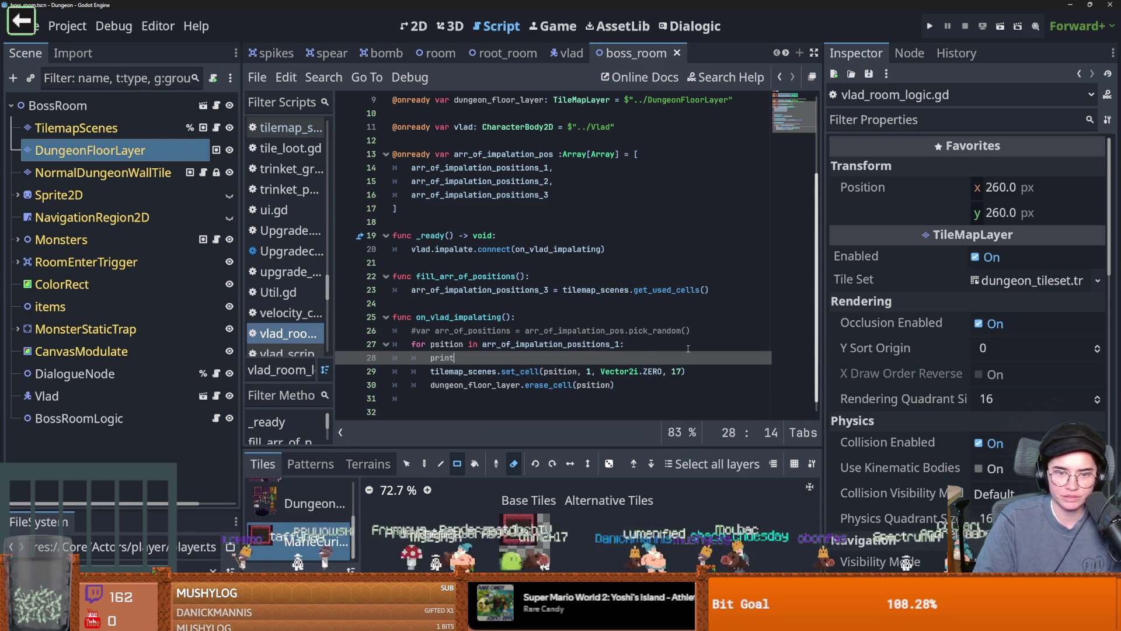
pyautogui.write('(')
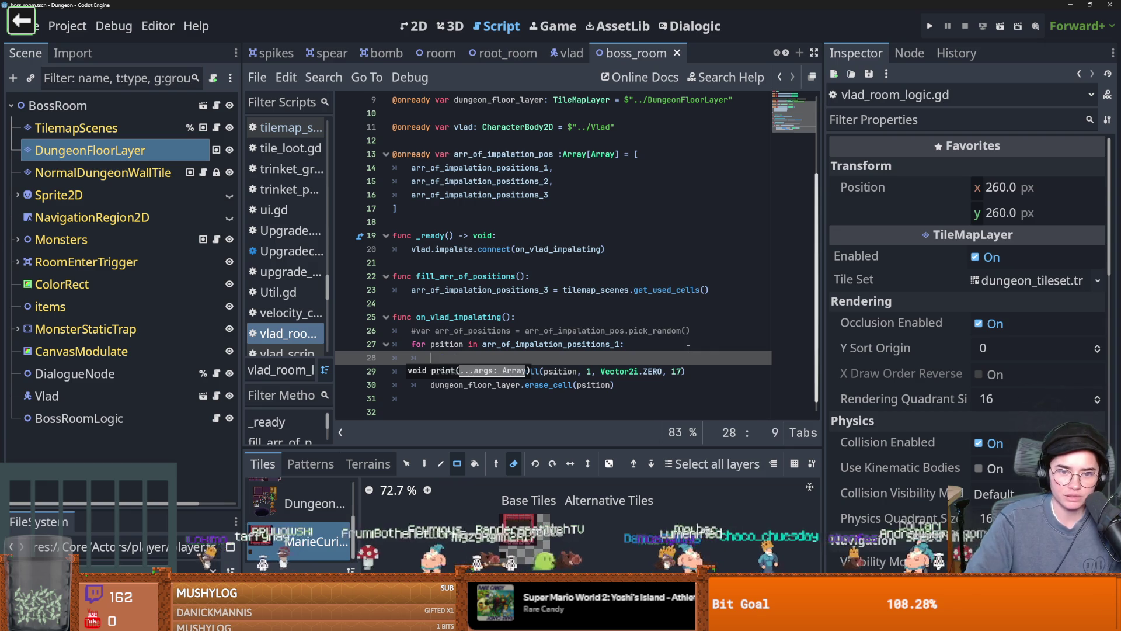
# - Add print(owner) as the first line of on_vlad_impalating, save, and run the game
pyautogui.click(552, 315)
pyautogui.press('Return')
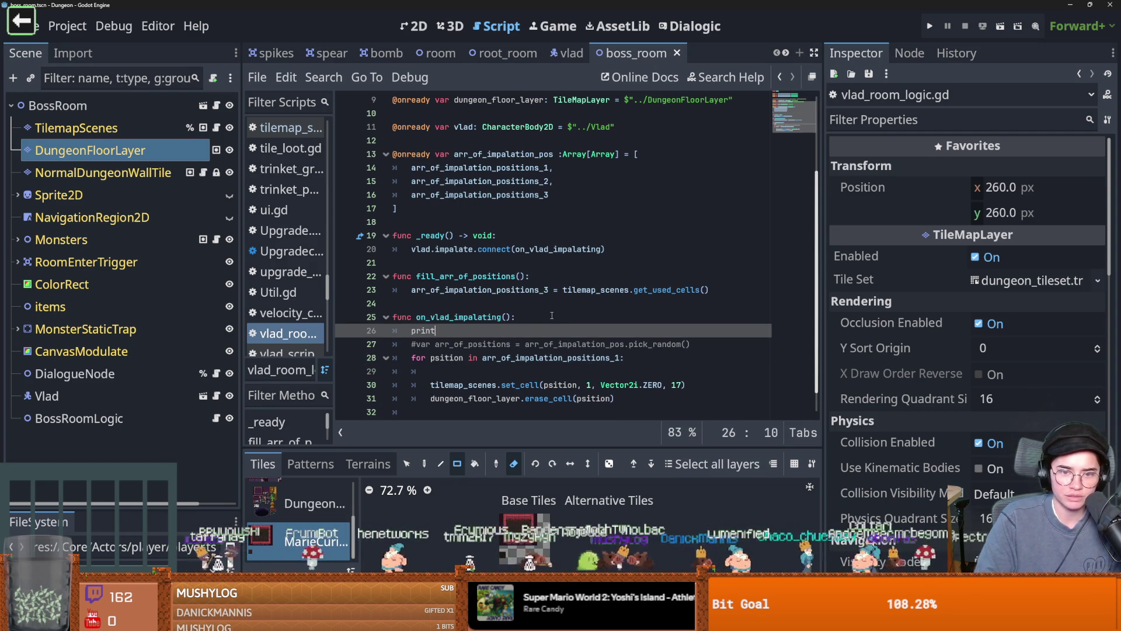
pyautogui.write('(owner')
pyautogui.hotkey('ctrl', 's')
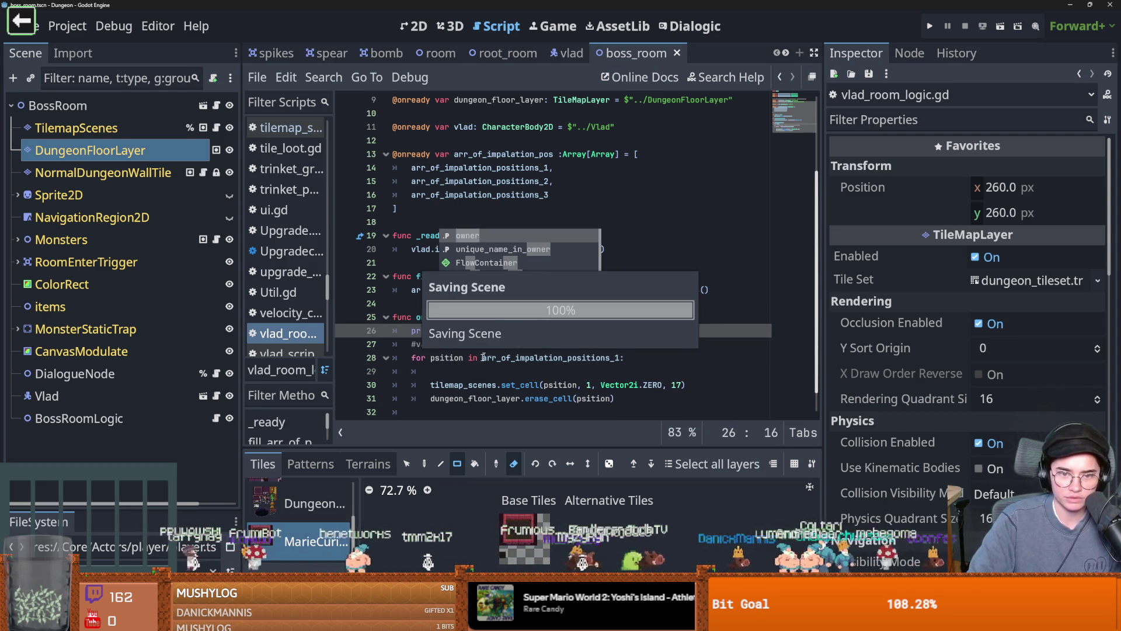
pyautogui.click(484, 371)
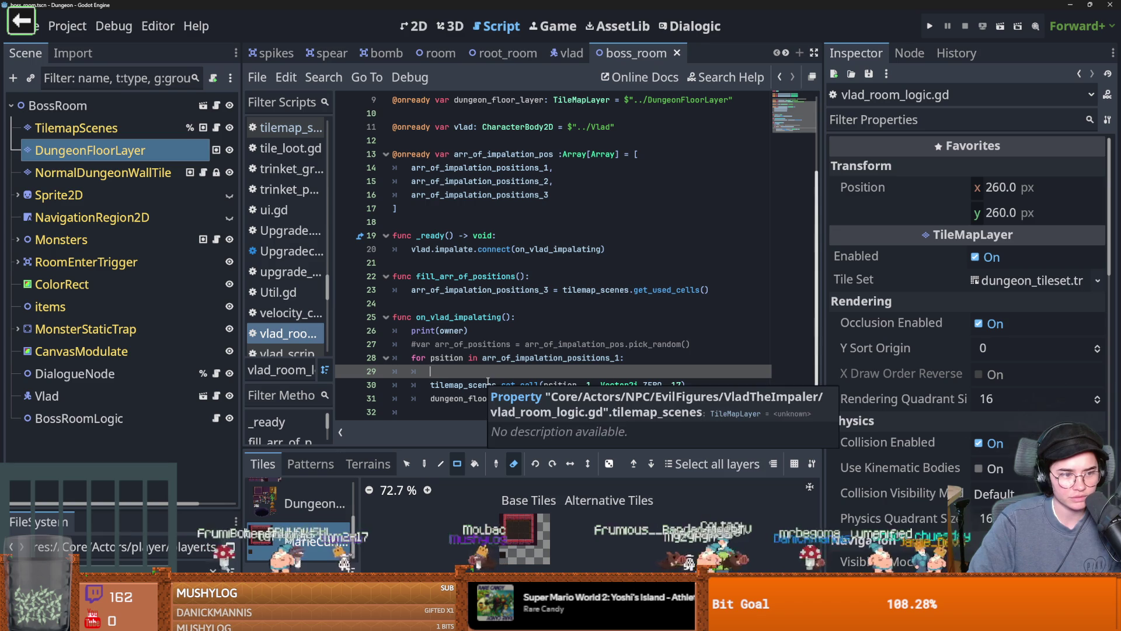
pyautogui.press('F5')
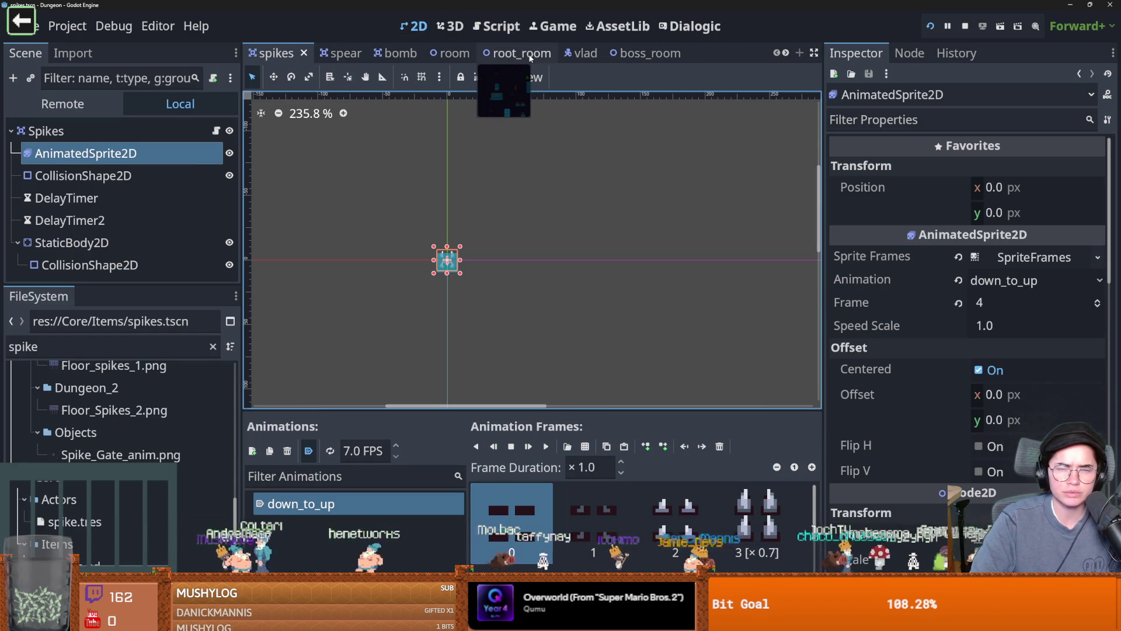
# - Inspect the spike scene tiles in the TilemapScenes layer and enlarge the Scene dock
pyautogui.click(637, 53)
pyautogui.click(168, 152)
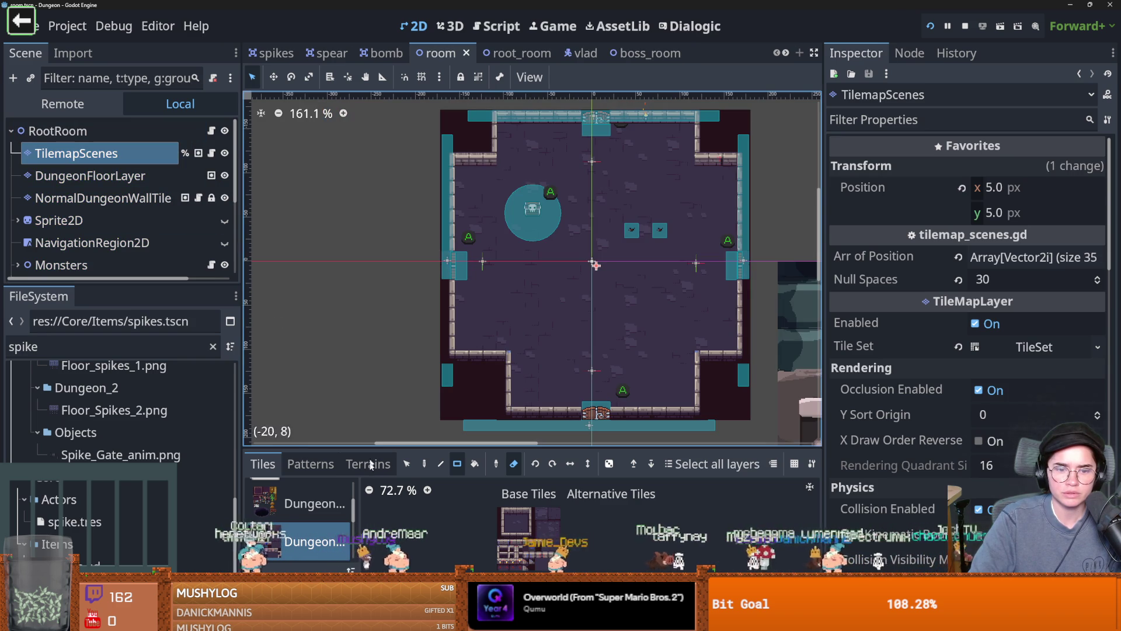
pyautogui.click(323, 514)
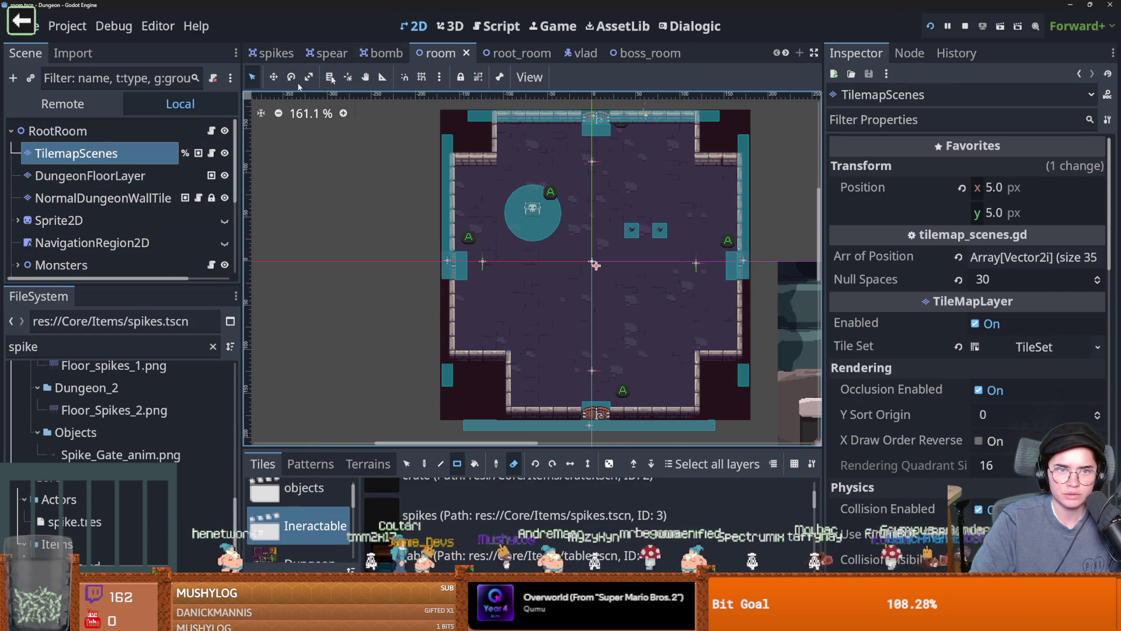
pyautogui.click(649, 53)
pyautogui.scroll(-3, 133, 257)
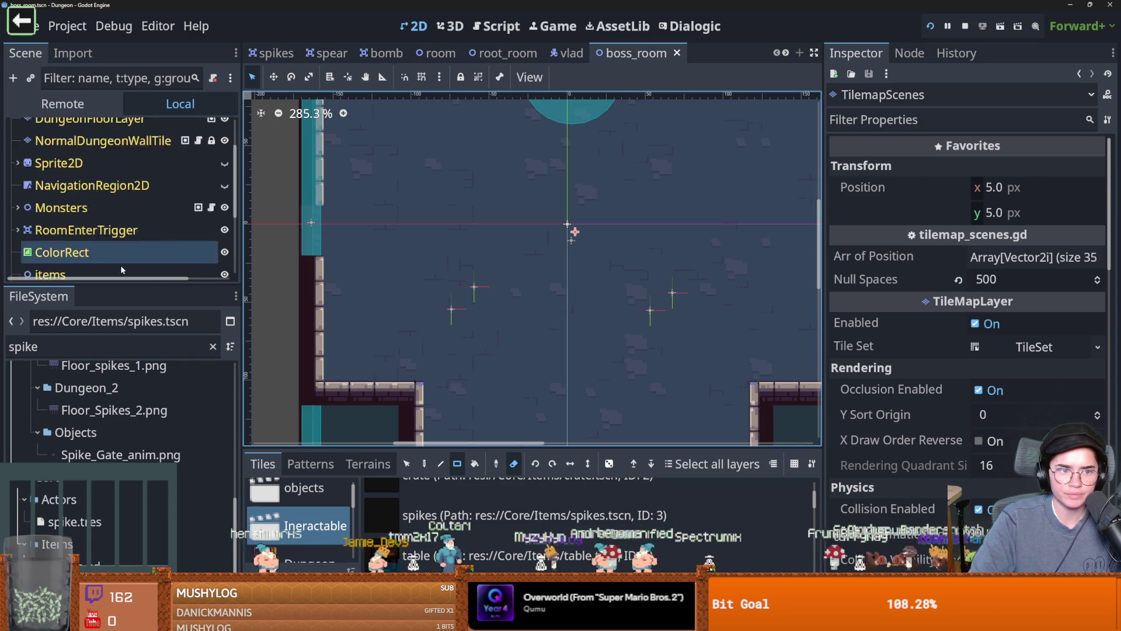
pyautogui.moveTo(133, 284); pyautogui.dragTo(134, 520)
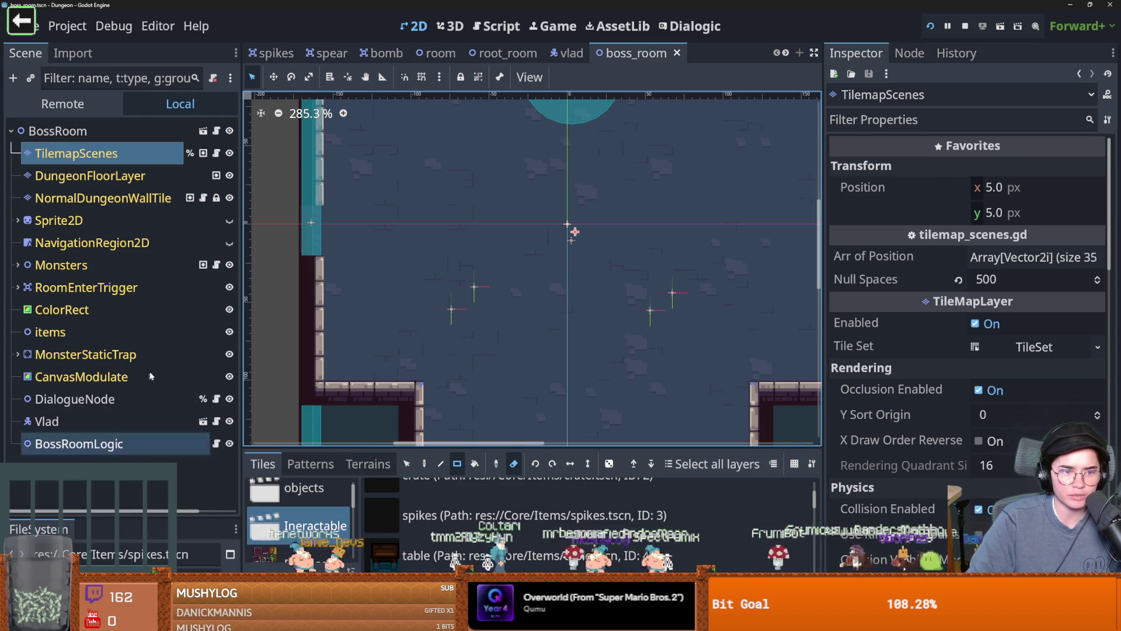
# - Insert 'var sprike = SPIKES.instantiate()' as the first line of the impalement loop
pyautogui.click(216, 444)
pyautogui.click(447, 236)
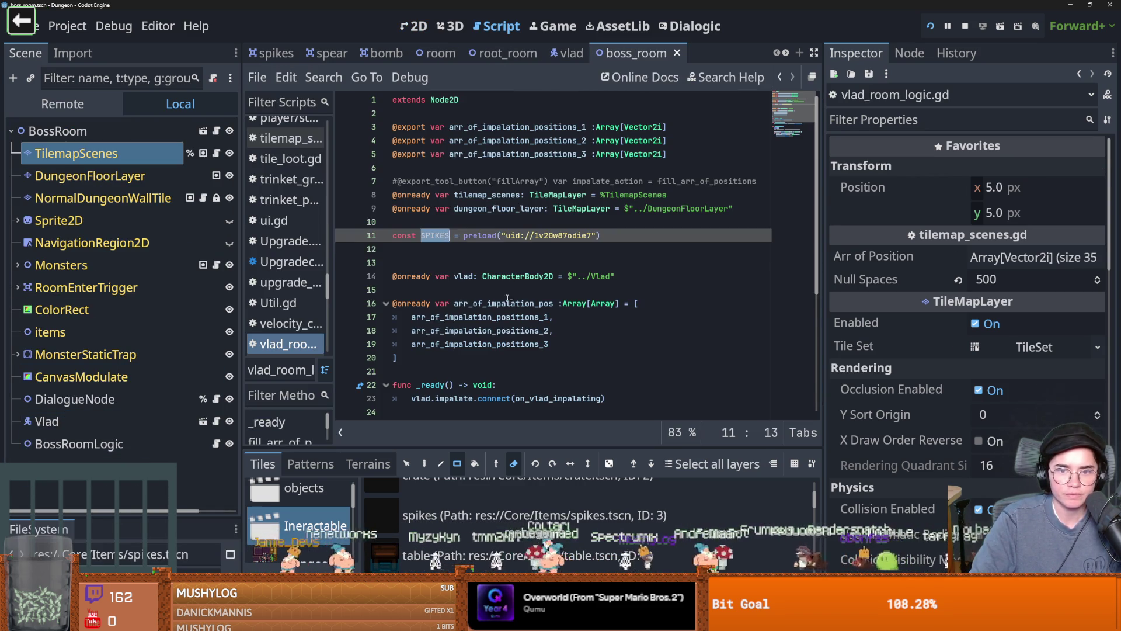
pyautogui.scroll(-5, 461, 263)
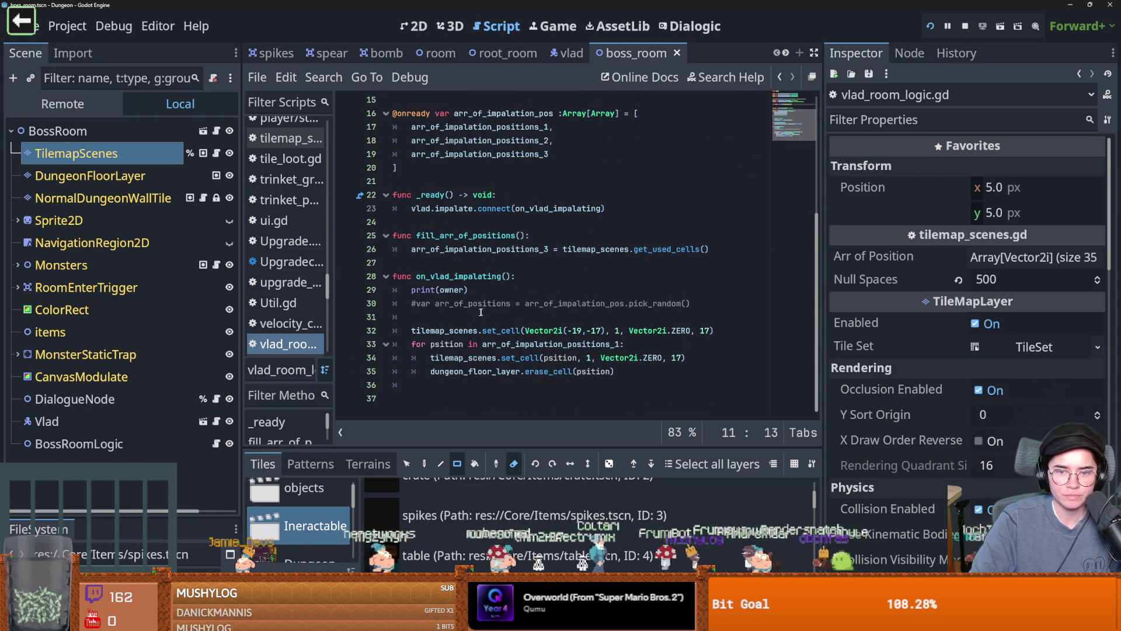
pyautogui.click(661, 344)
pyautogui.press('Return')
pyautogui.write('var sprike =')
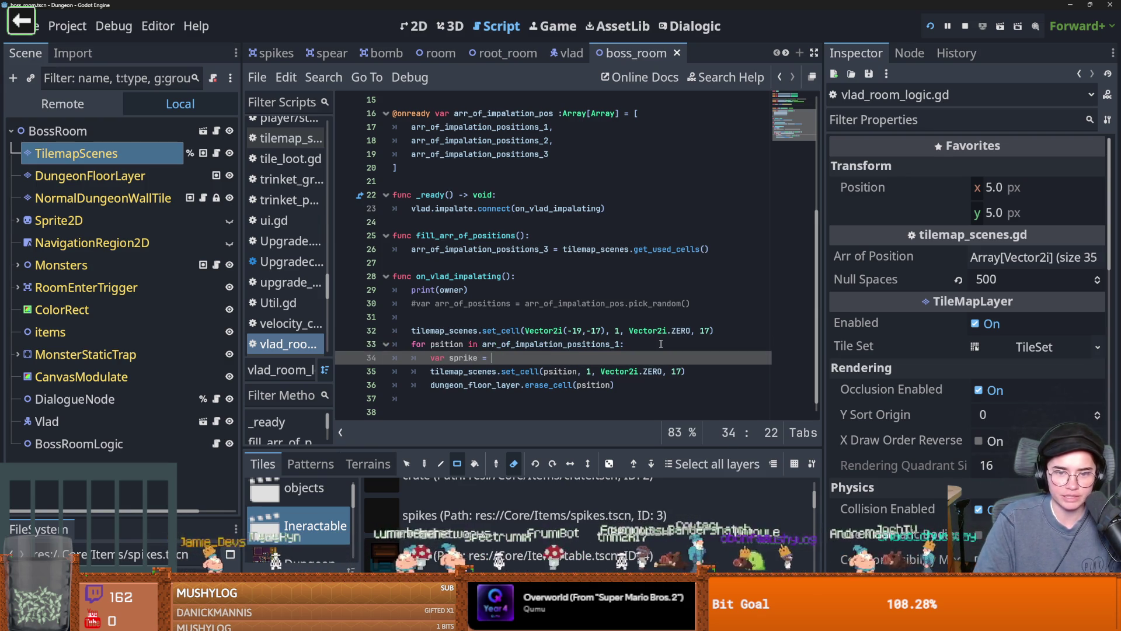
pyautogui.write('SPI')
pyautogui.press('Return')
pyautogui.write('.inst')
pyautogui.press('Return')
pyautogui.press('Return')
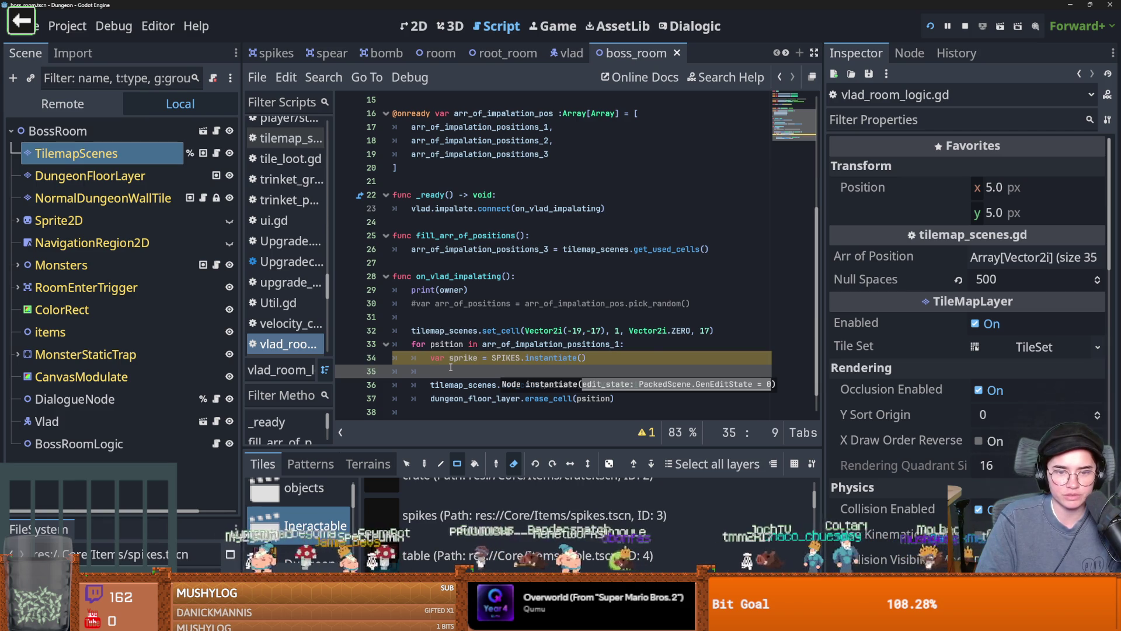
pyautogui.press('BackSpace')
pyautogui.press('BackSpace')
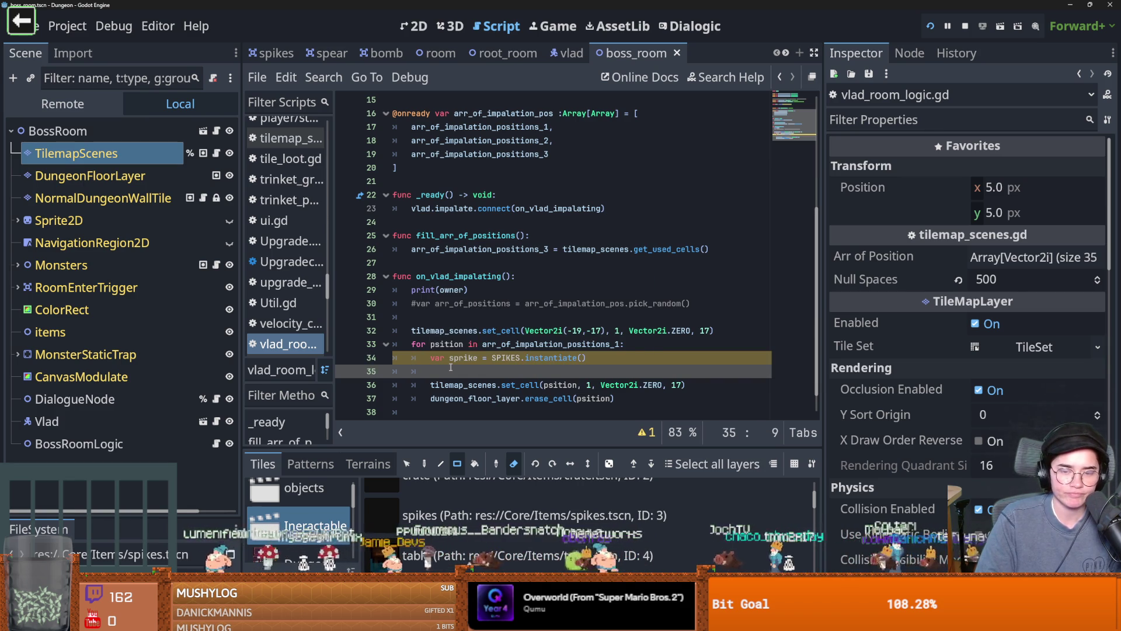
# - Glance at the boss room 2D view, then return to the BossRoomLogic script
pyautogui.click(418, 23)
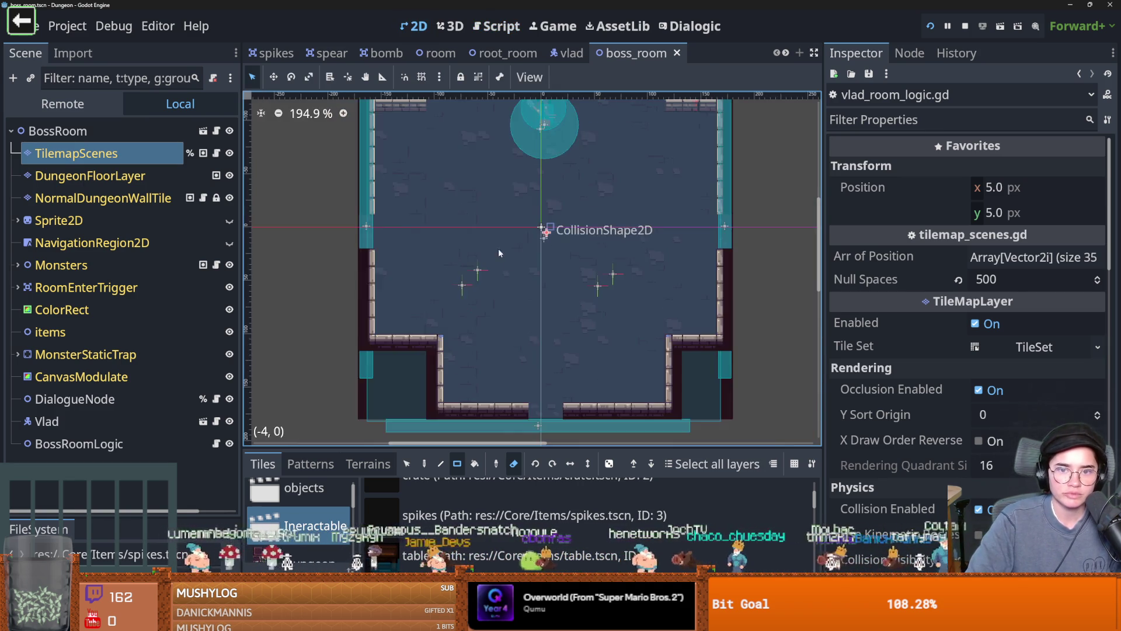
pyautogui.scroll(1, 497, 244)
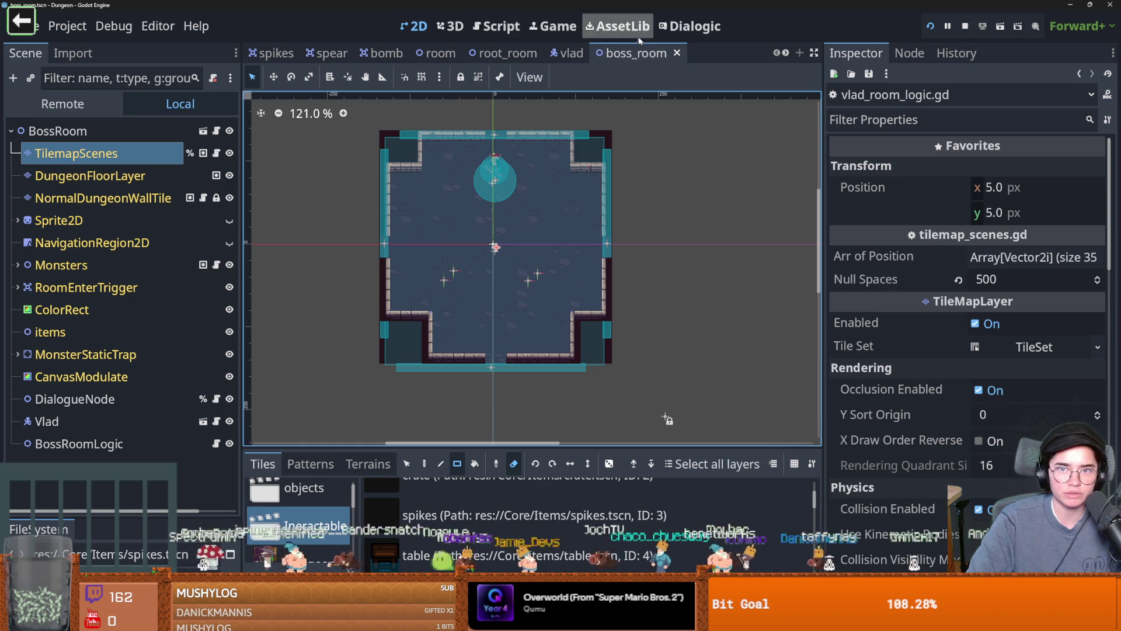
pyautogui.click(216, 444)
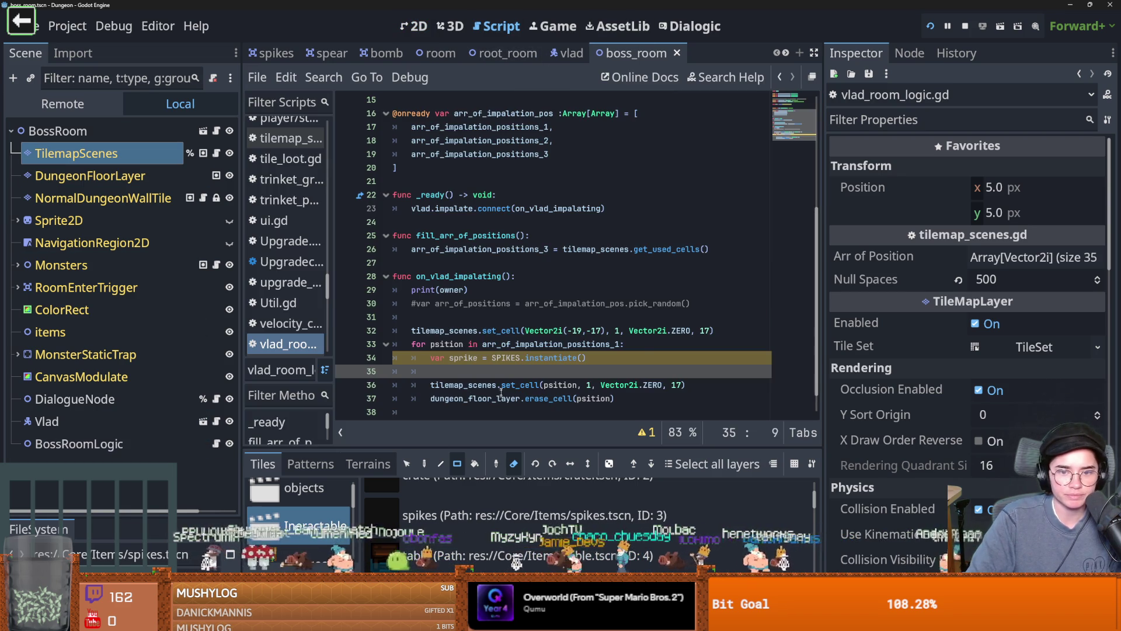
# - Add add_child(sprike) and sprike.position = Vector2(0,0) inside the loop
pyautogui.click(505, 383)
pyautogui.click(486, 374)
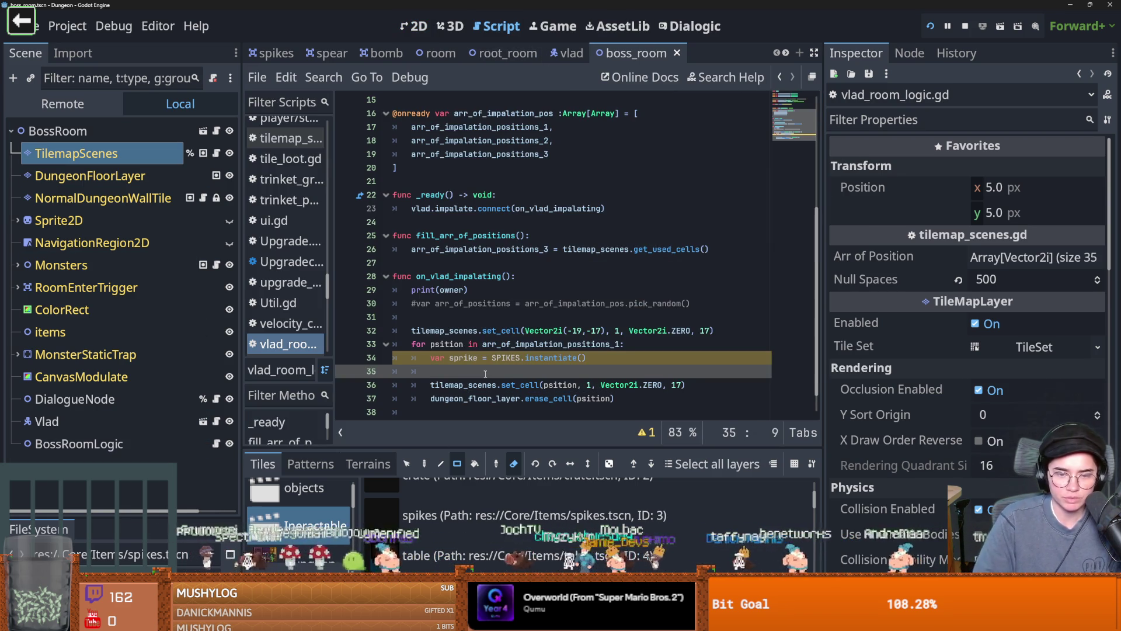
pyautogui.write('add')
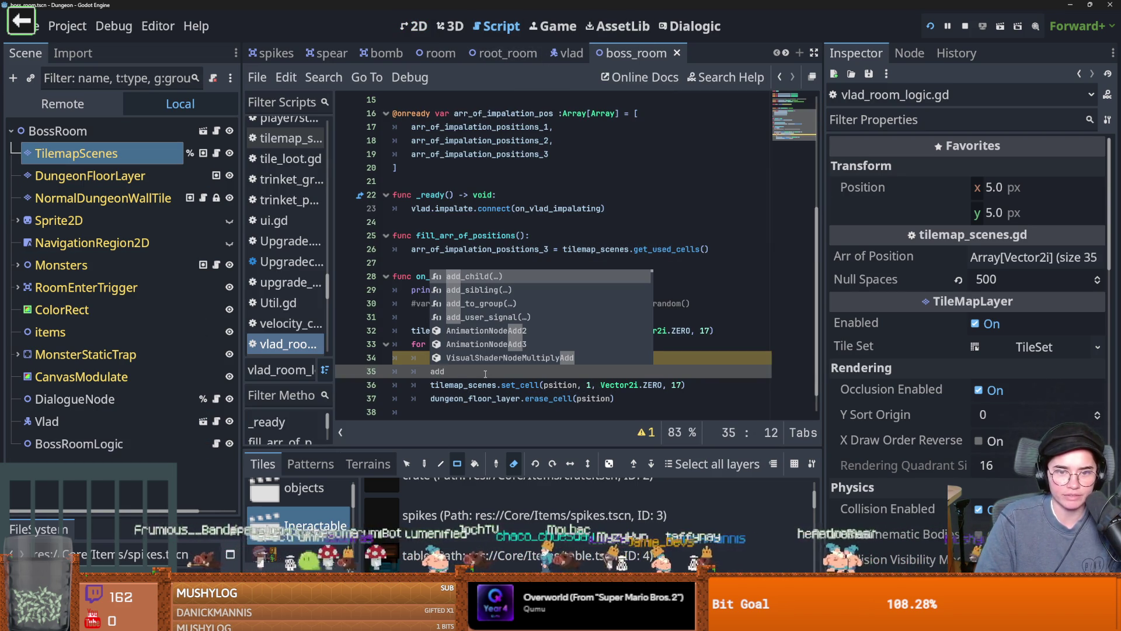
pyautogui.press('Return')
pyautogui.write('ild(spr')
pyautogui.press('Return')
pyautogui.press('End')
pyautogui.press('Return')
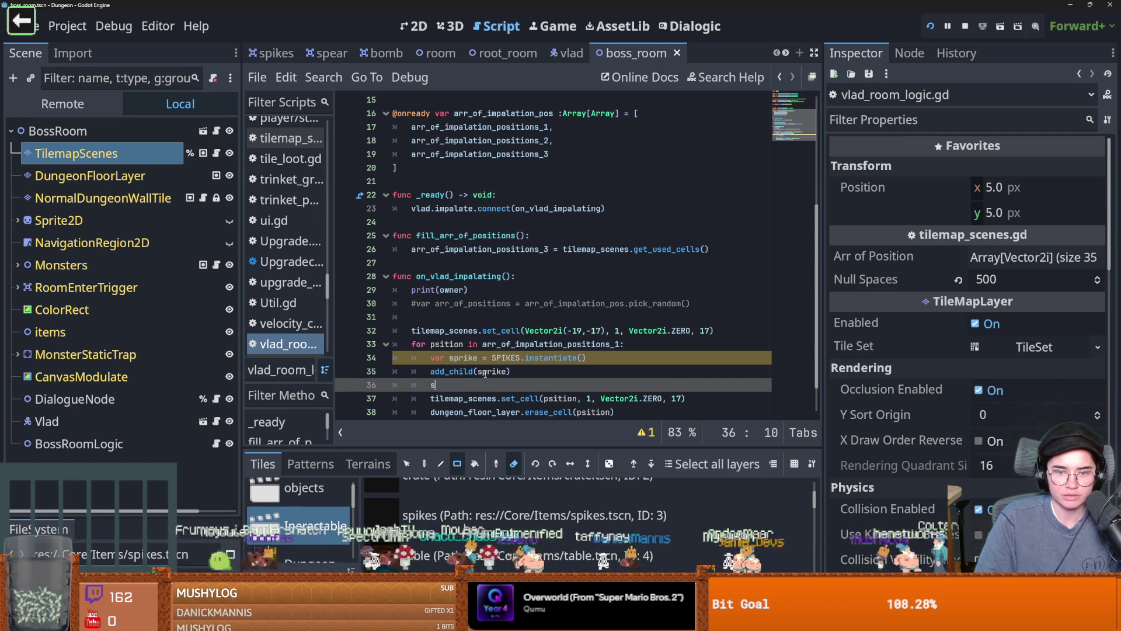
pyautogui.press('Return')
pyautogui.write('.posi')
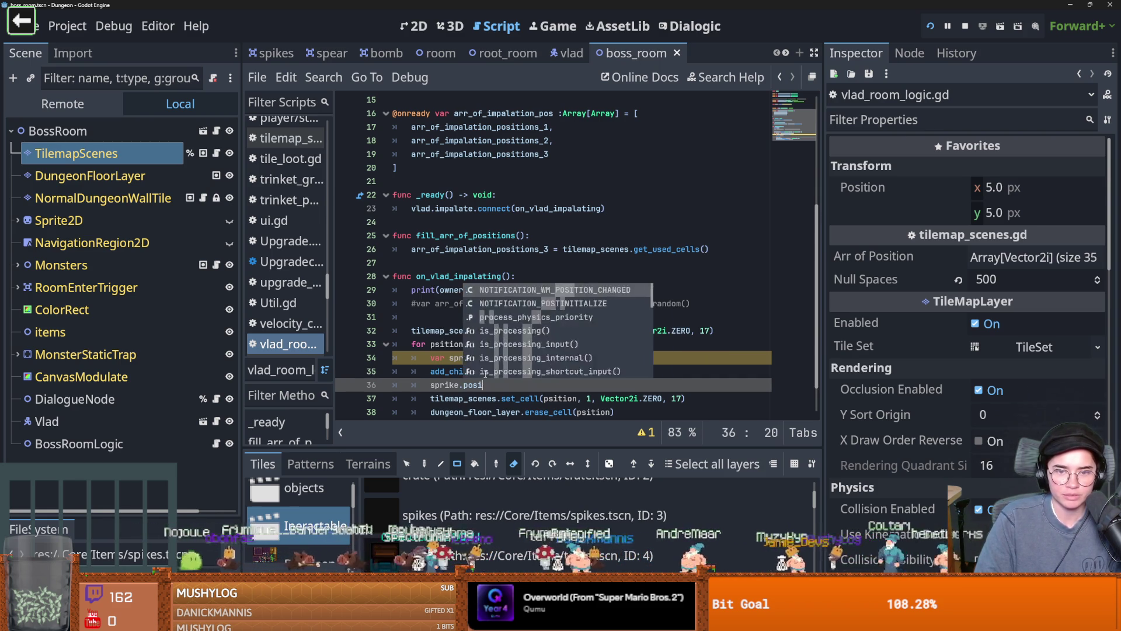
pyautogui.write('tion = ')
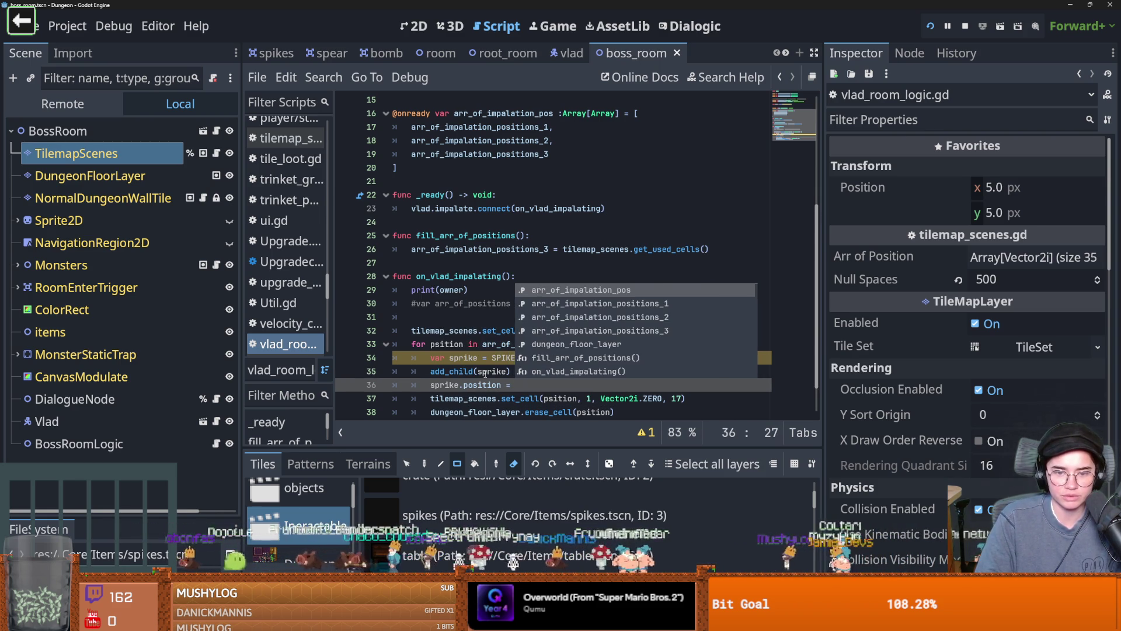
pyautogui.write('Vector2')
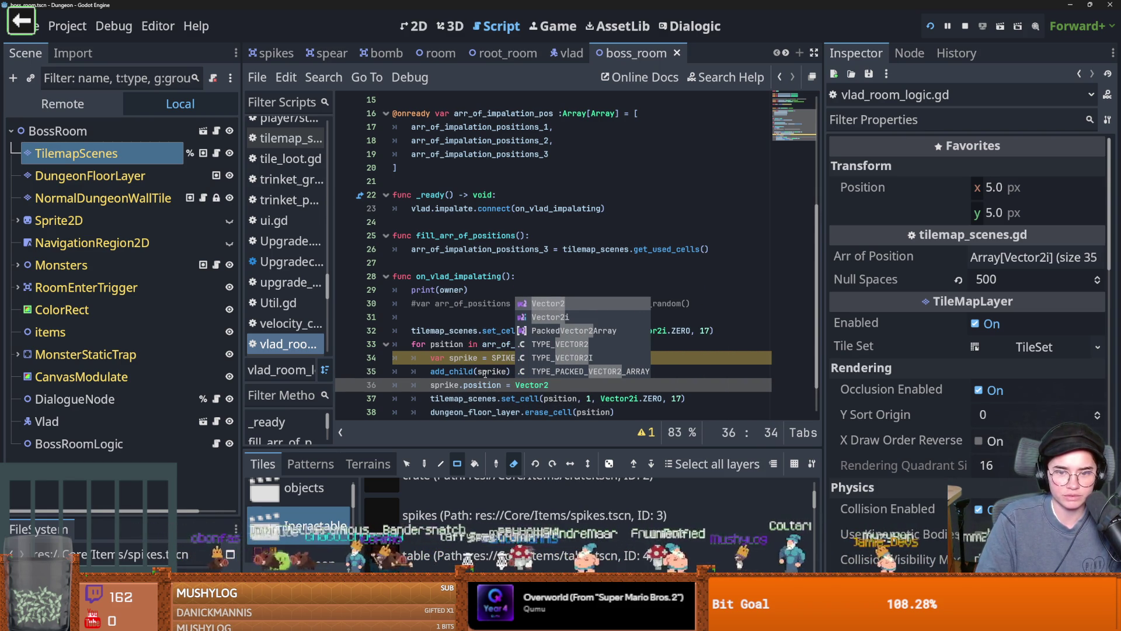
pyautogui.write('(')
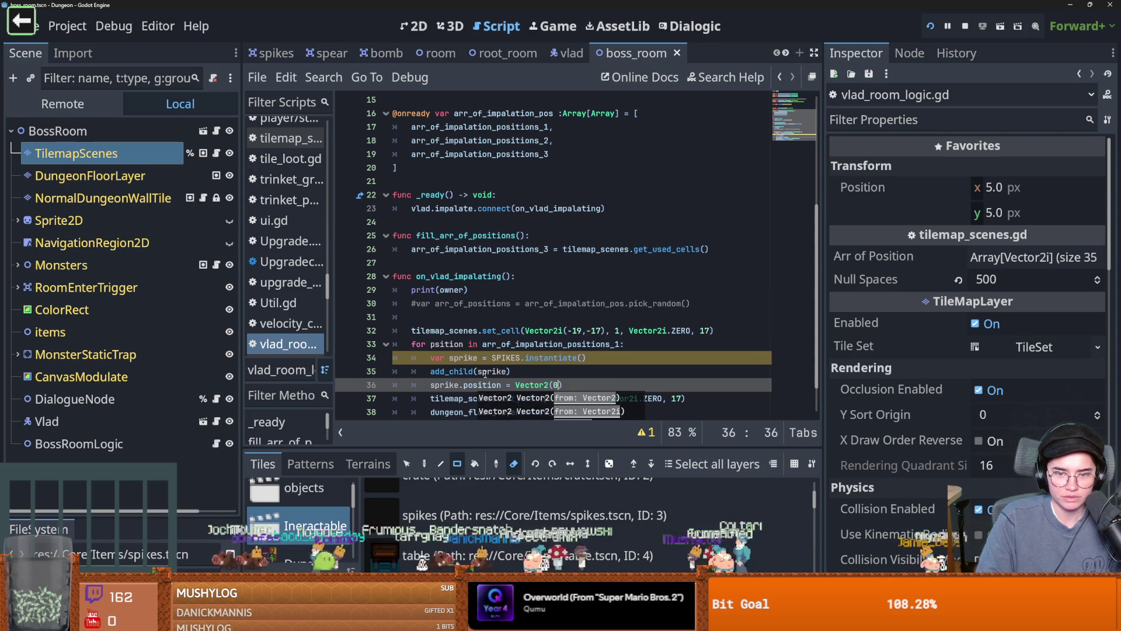
pyautogui.write('0,0)')
# - Save the script, run the game with F5, then close it
pyautogui.hotkey('ctrl', 's')
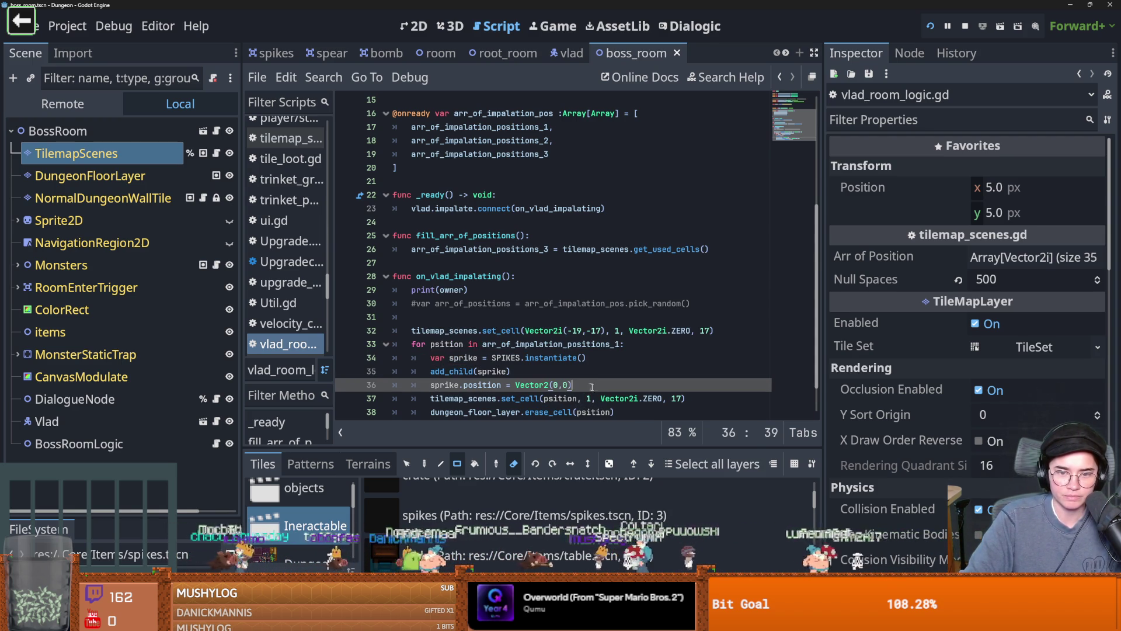
pyautogui.press('F5')
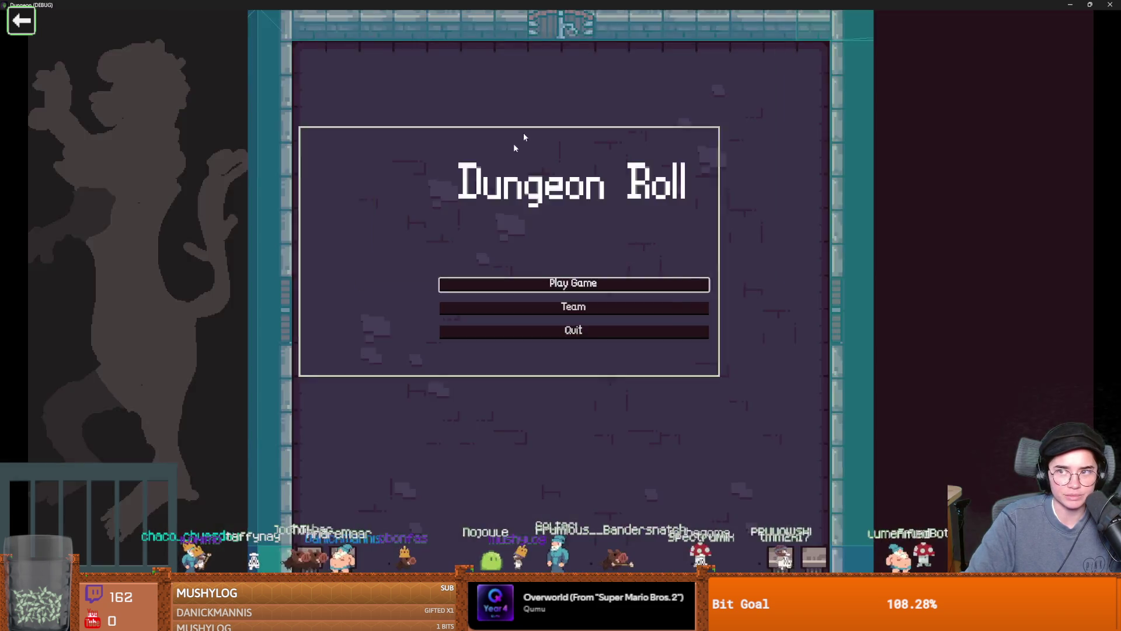
pyautogui.click(538, 329)
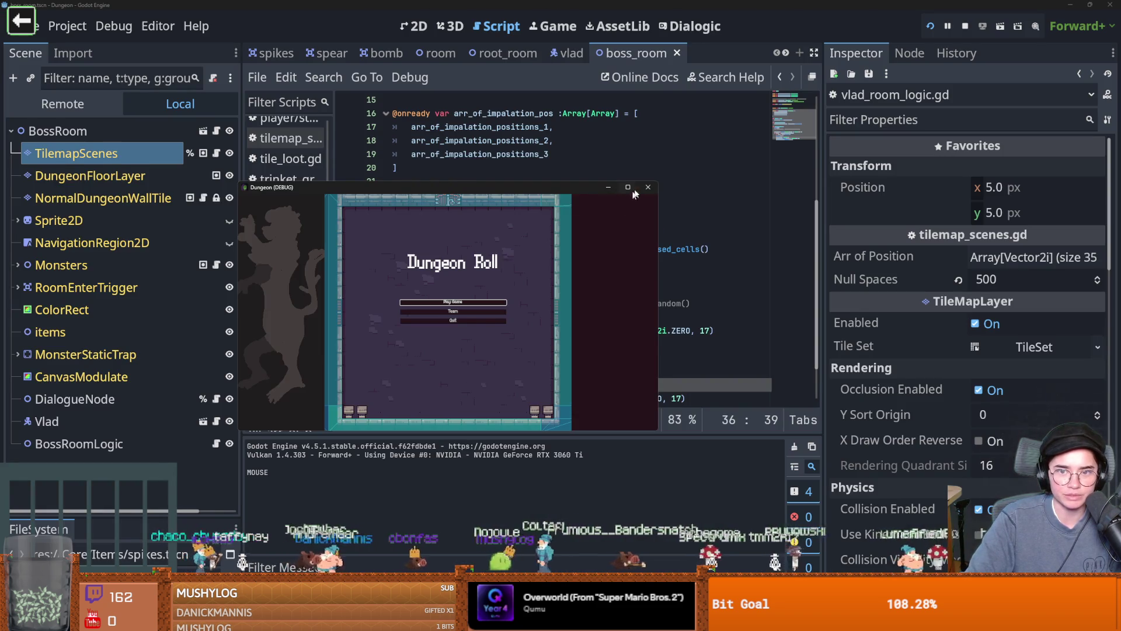
# - Remove the extra indent from the three new spike lines in the script
pyautogui.moveTo(596, 390)
pyautogui.mouseDown()
pyautogui.moveTo(428, 357)
pyautogui.moveTo(465, 320)
pyautogui.mouseUp()
pyautogui.click(436, 333)
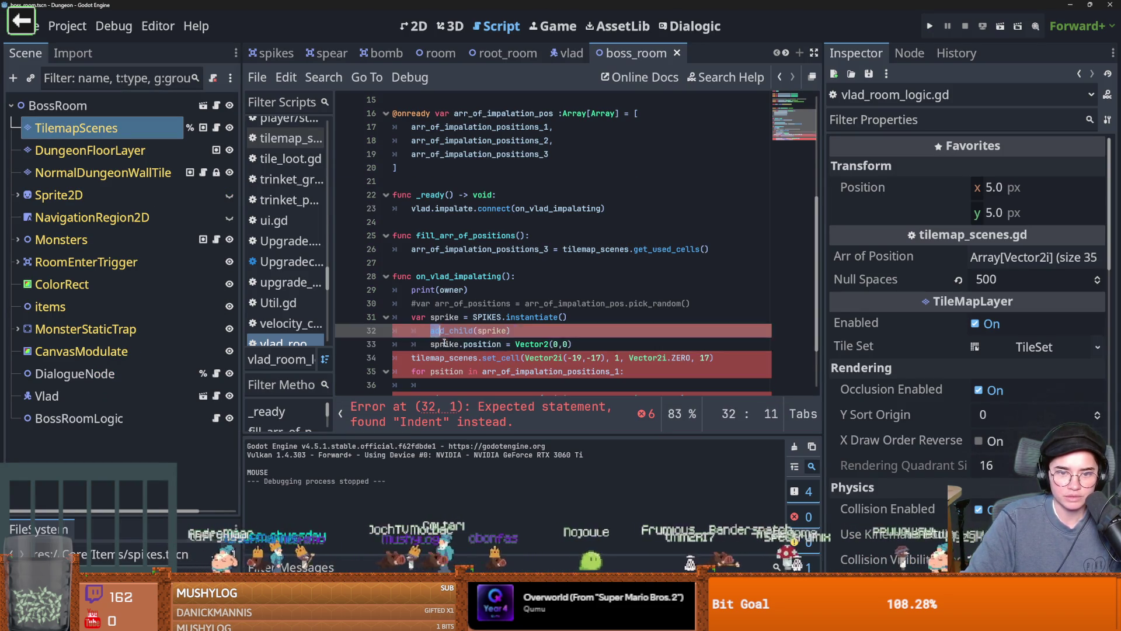
pyautogui.hotkey('shift', 'Tab')
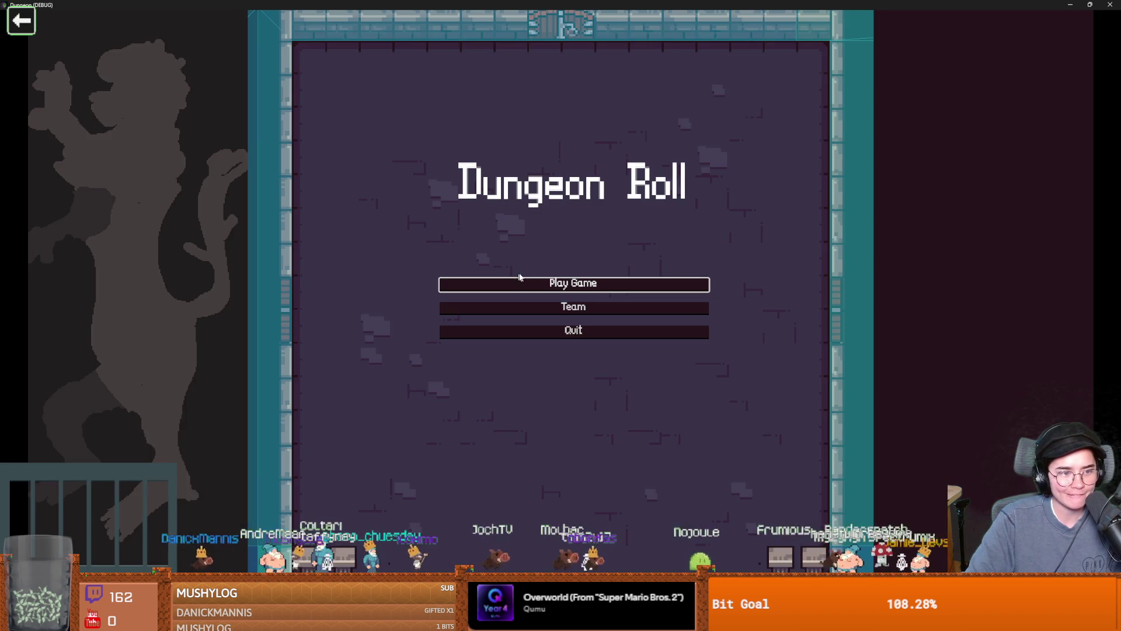
# - Start a new game as the Warrior and teleport with the tp_to_before_boss console command
pyautogui.click(561, 284)
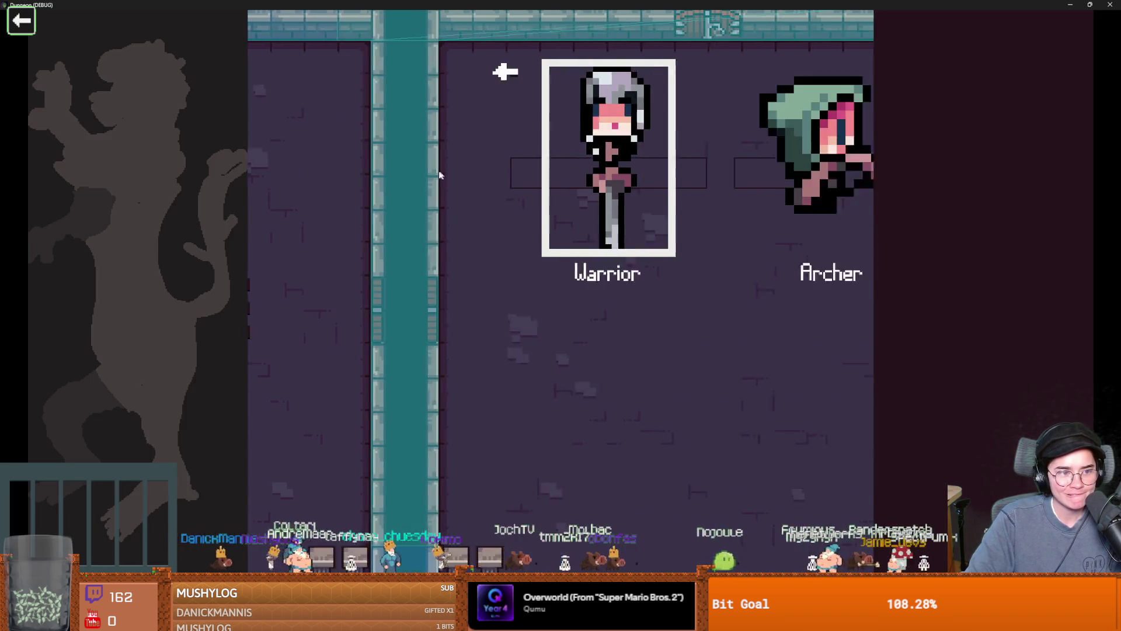
pyautogui.click(439, 226)
pyautogui.press('quoteleft')
pyautogui.write('tp_to_before_boss')
pyautogui.press('Return')
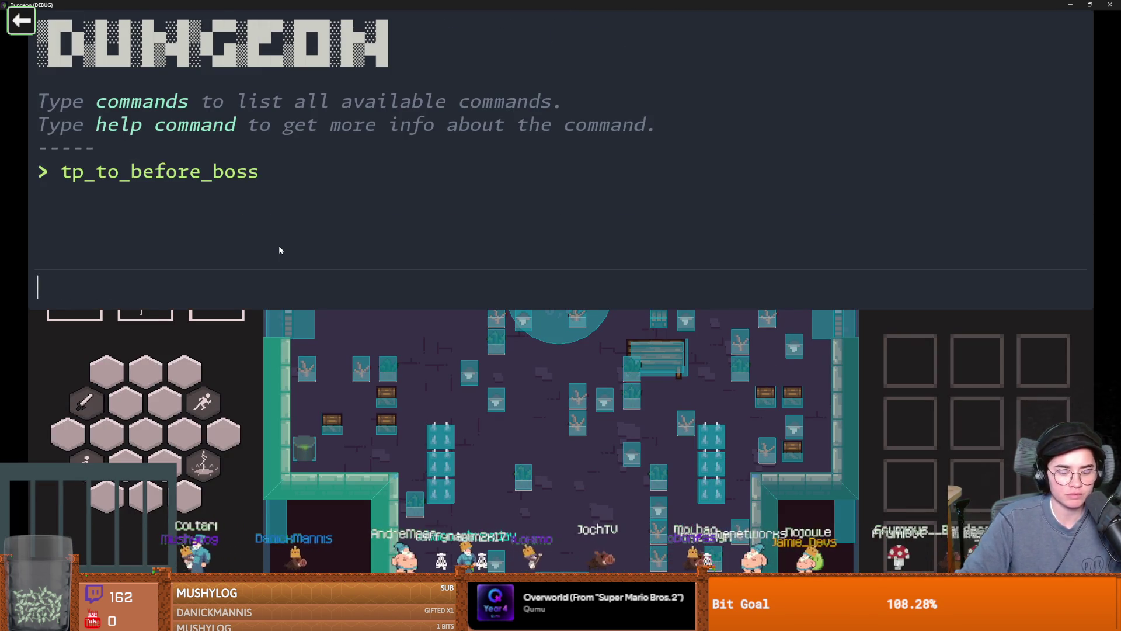
pyautogui.press('quoteleft')
# - Walk the player into Vlad's boss room, skip his dialogue, and move the game window aside
pyautogui.press('s')
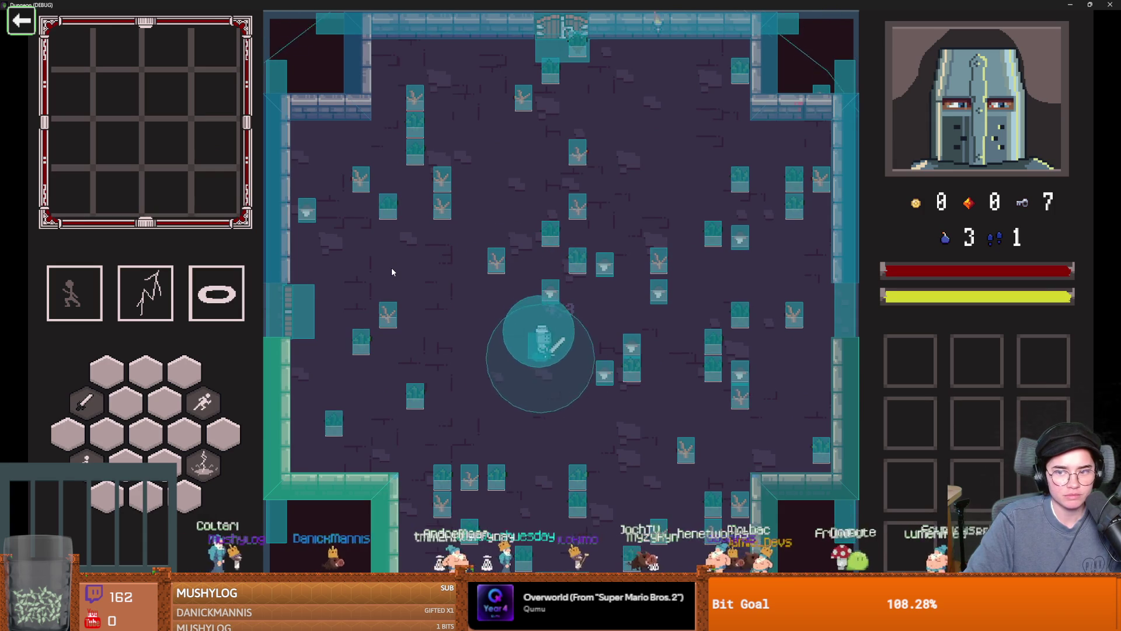
pyautogui.press('d')
pyautogui.press('space')
pyautogui.press('d')
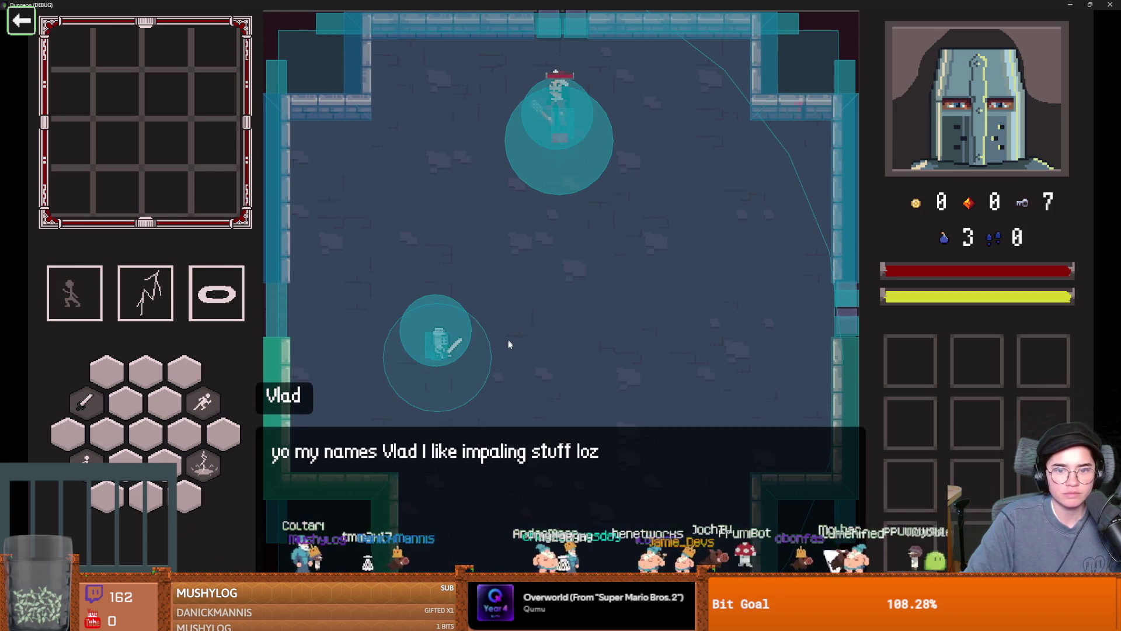
pyautogui.click(507, 351)
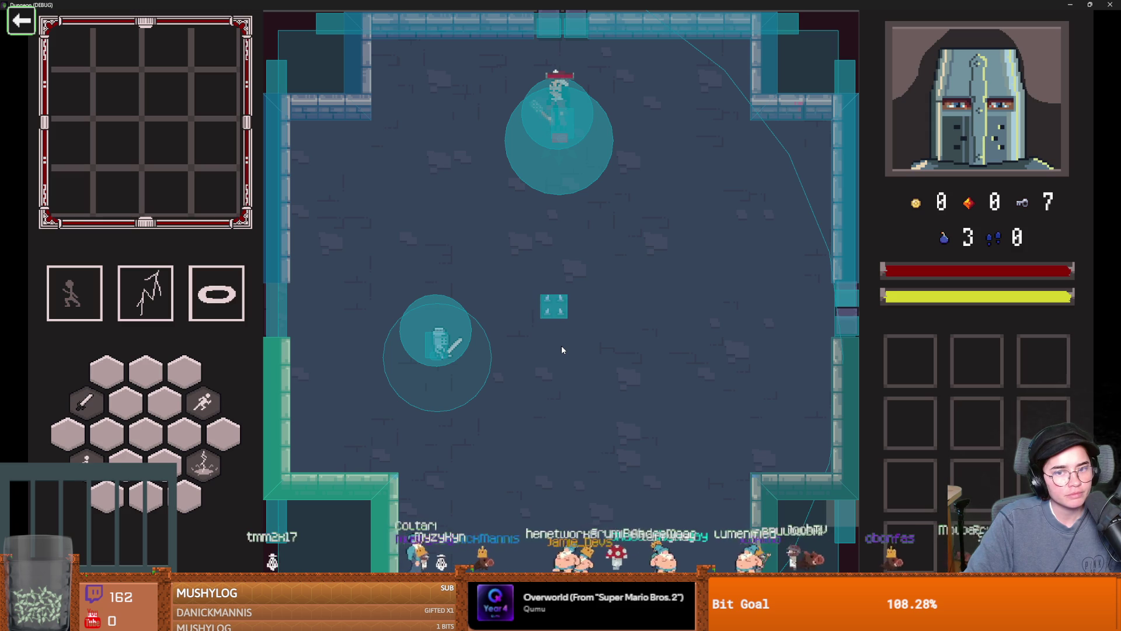
pyautogui.moveTo(342, 267); pyautogui.dragTo(339, 271)
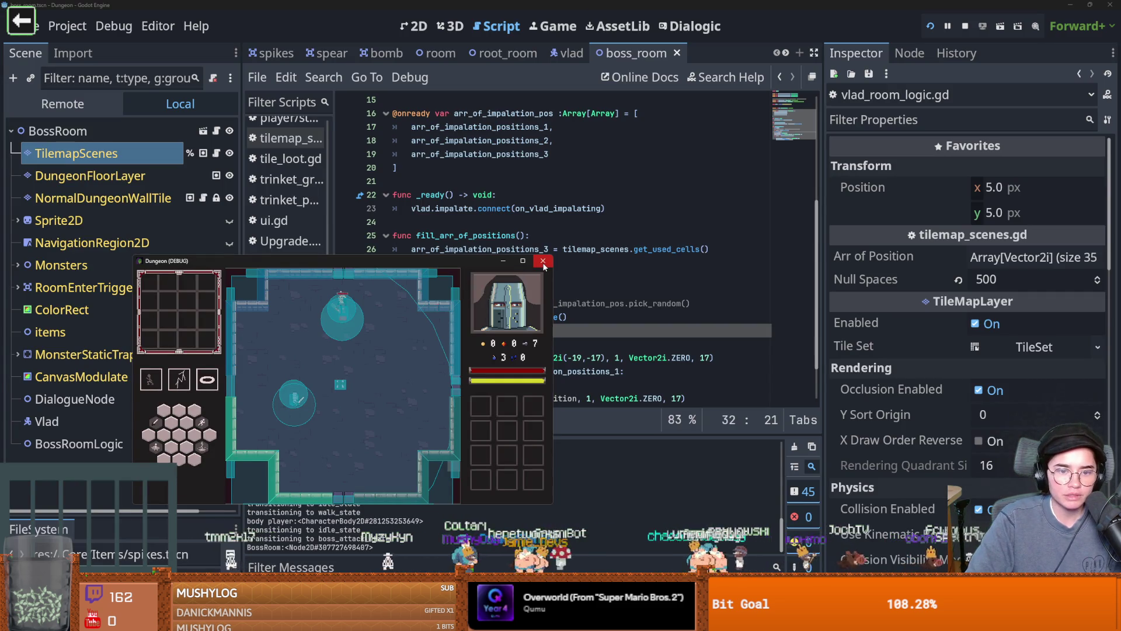
# - Close the running game and review the spike spawn position line in the script
pyautogui.click(543, 266)
pyautogui.scroll(-2, 514, 292)
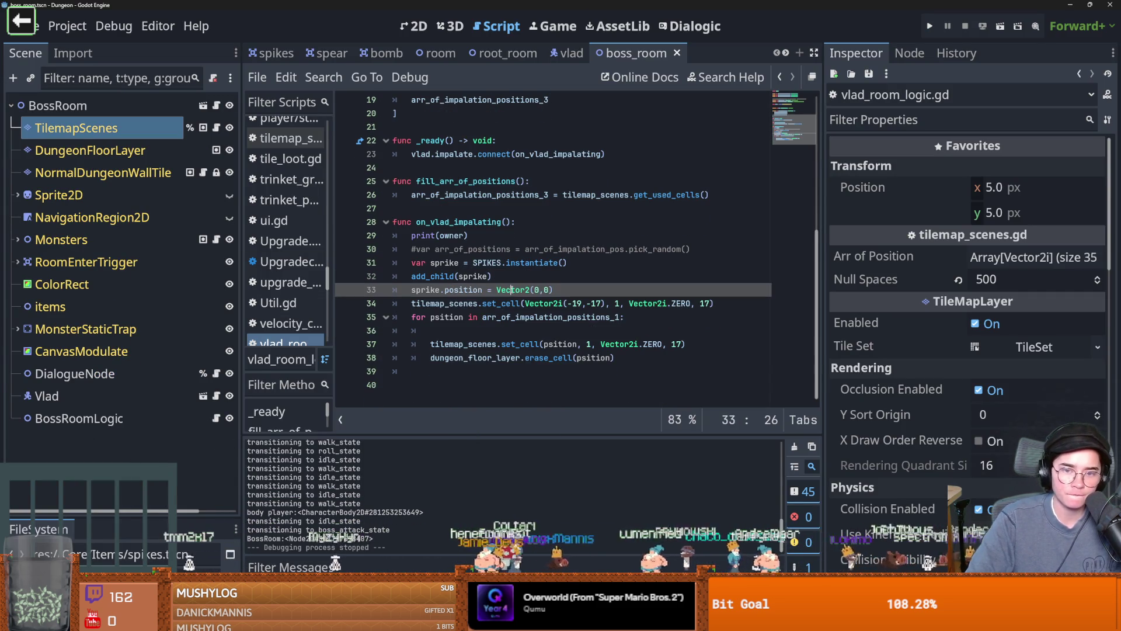
pyautogui.click(512, 290)
pyautogui.moveTo(409, 303); pyautogui.dragTo(403, 276)
pyautogui.scroll(5, 428, 302)
pyautogui.scroll(3, 427, 303)
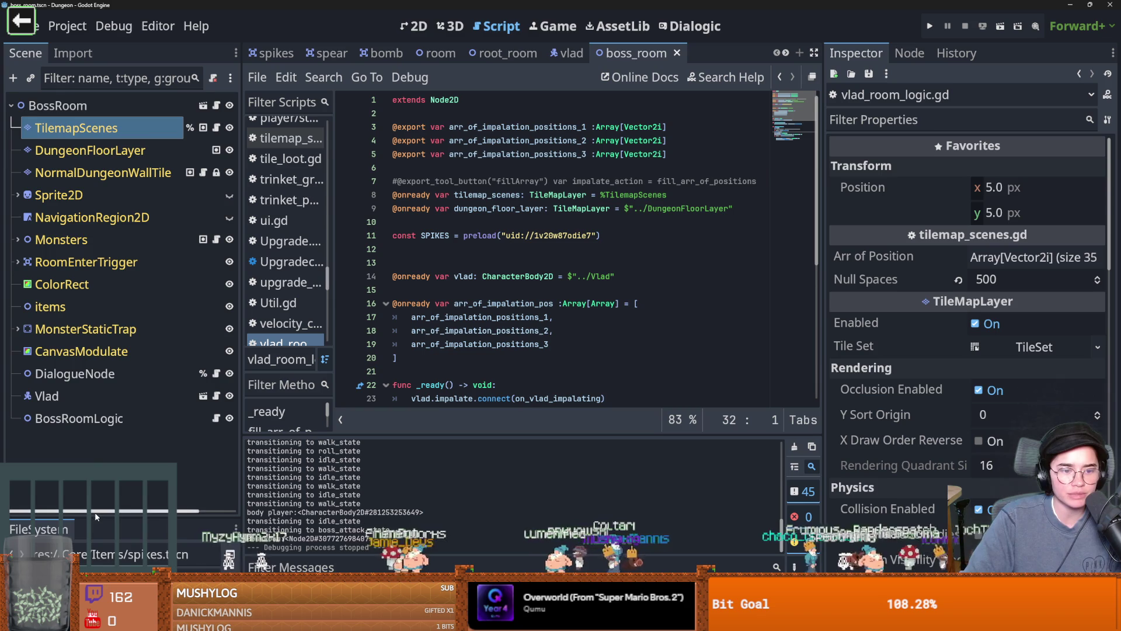
pyautogui.moveTo(116, 517); pyautogui.dragTo(116, 284)
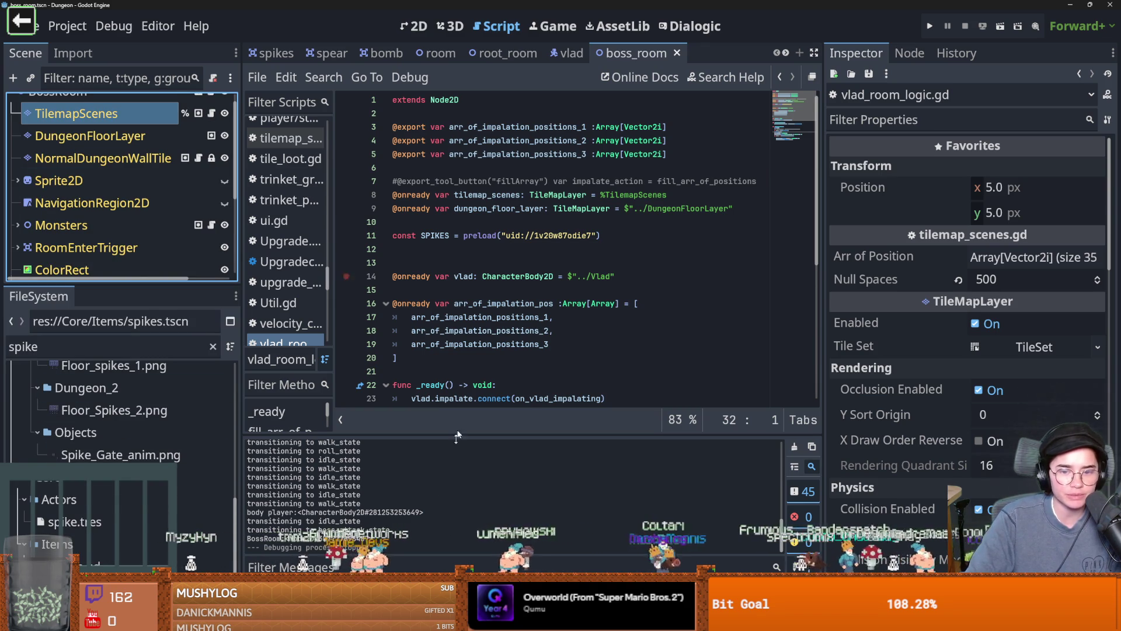
# - Inspect the TilemapScenes node's tiles in the 2D view, then return to vlad_room_logic.gd
pyautogui.click(76, 114)
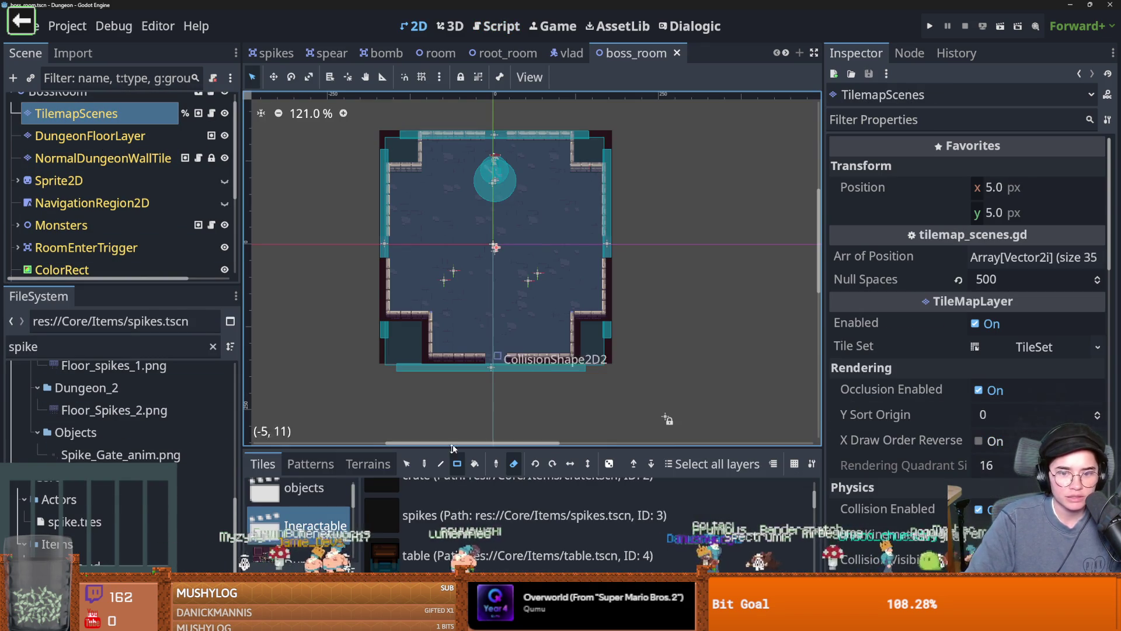
pyautogui.scroll(-8, 468, 538)
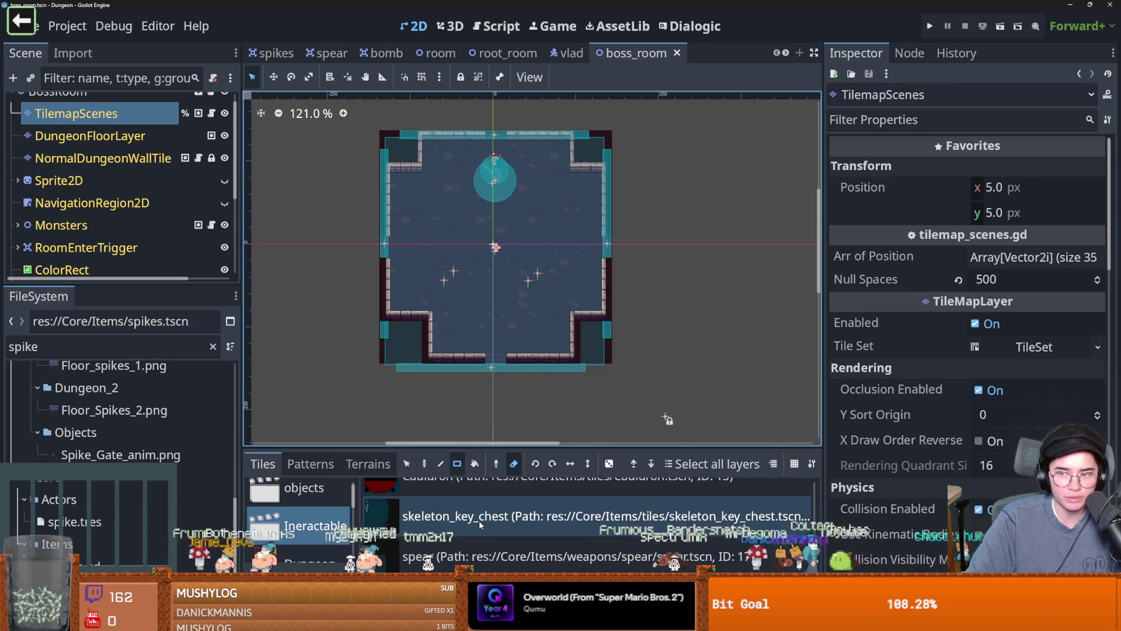
pyautogui.scroll(5, 506, 532)
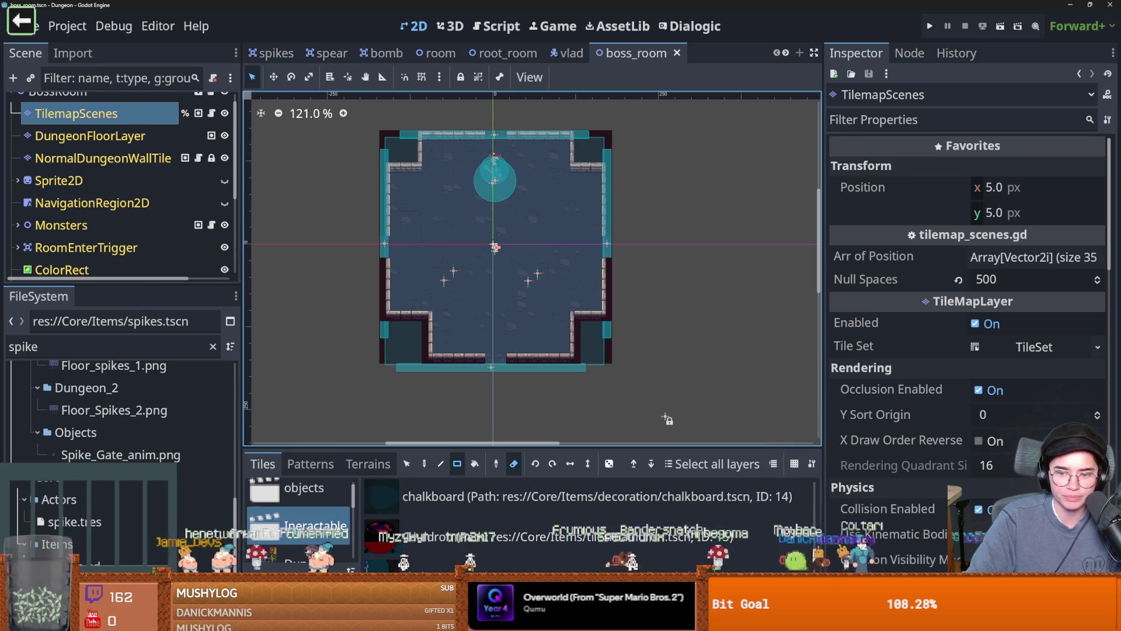
pyautogui.scroll(-5, 817, 518)
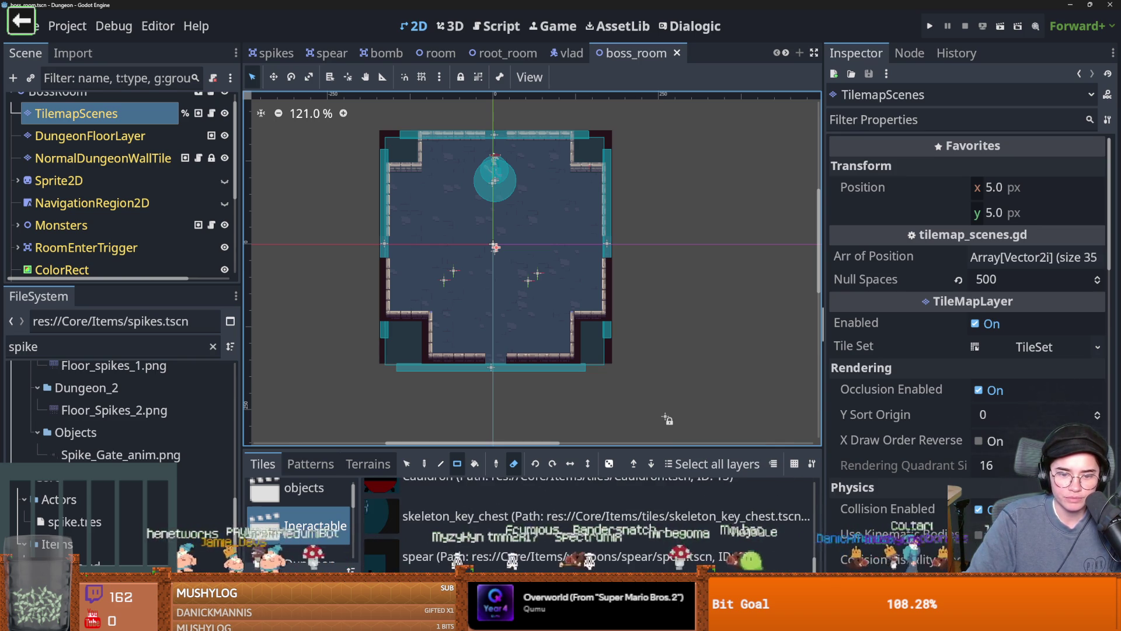
pyautogui.click(90, 433)
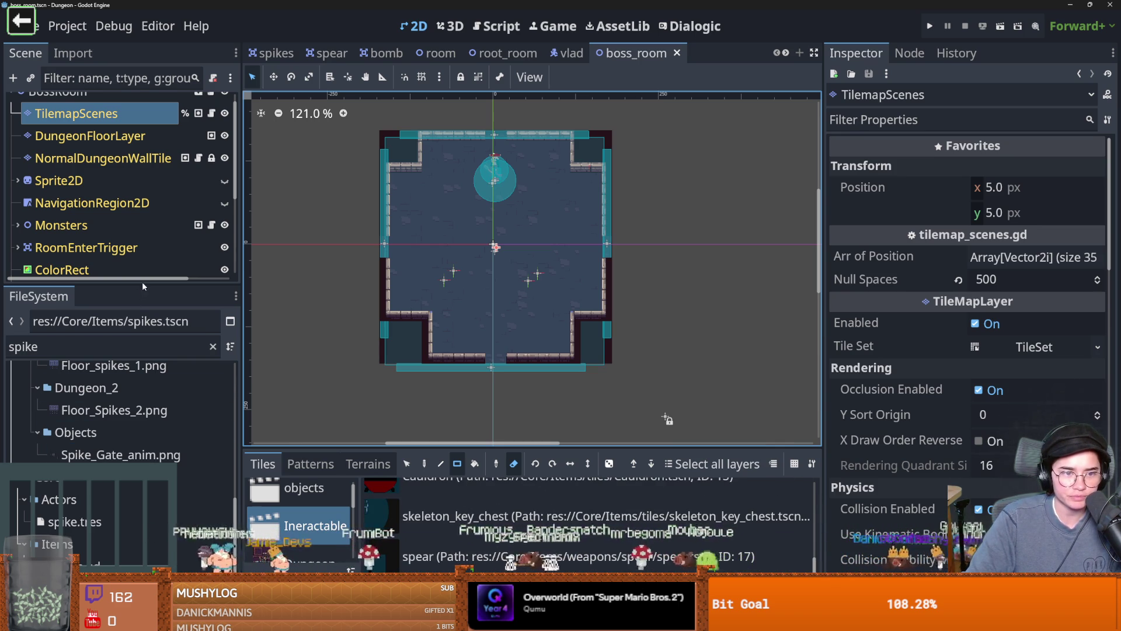
pyautogui.moveTo(117, 287)
pyautogui.mouseDown()
pyautogui.moveTo(117, 507)
pyautogui.moveTo(117, 282)
pyautogui.mouseUp()
pyautogui.click(216, 419)
# - Replace the SPIKES preload with a preload of spear.tscn and save the script
pyautogui.doubleClick(79, 346)
pyautogui.write('spear')
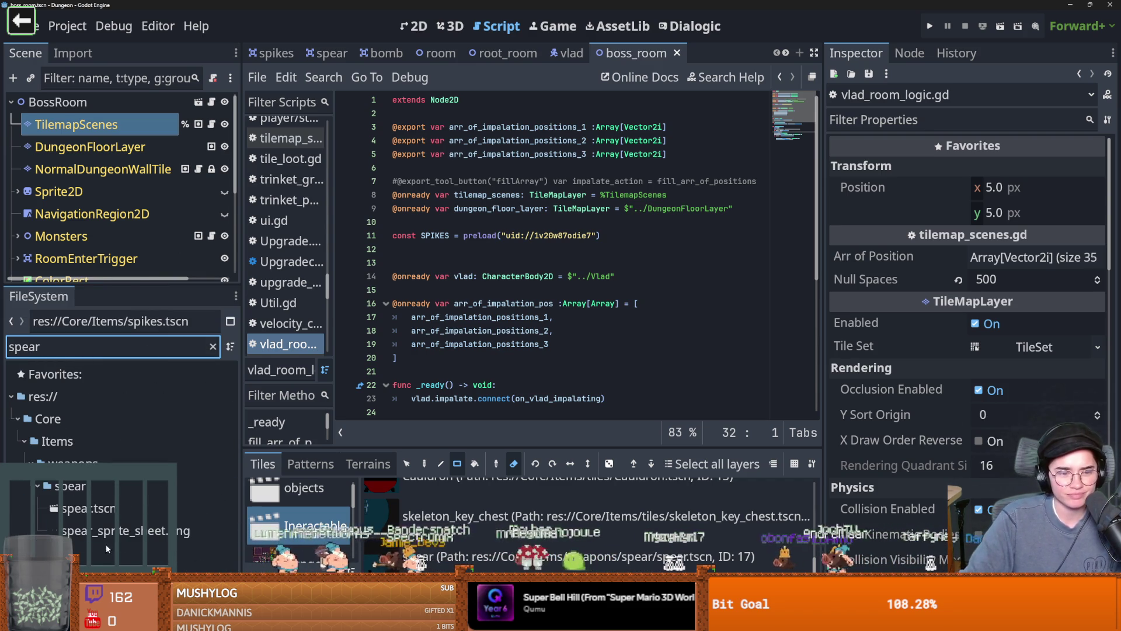
pyautogui.moveTo(87, 508); pyautogui.dragTo(432, 263)
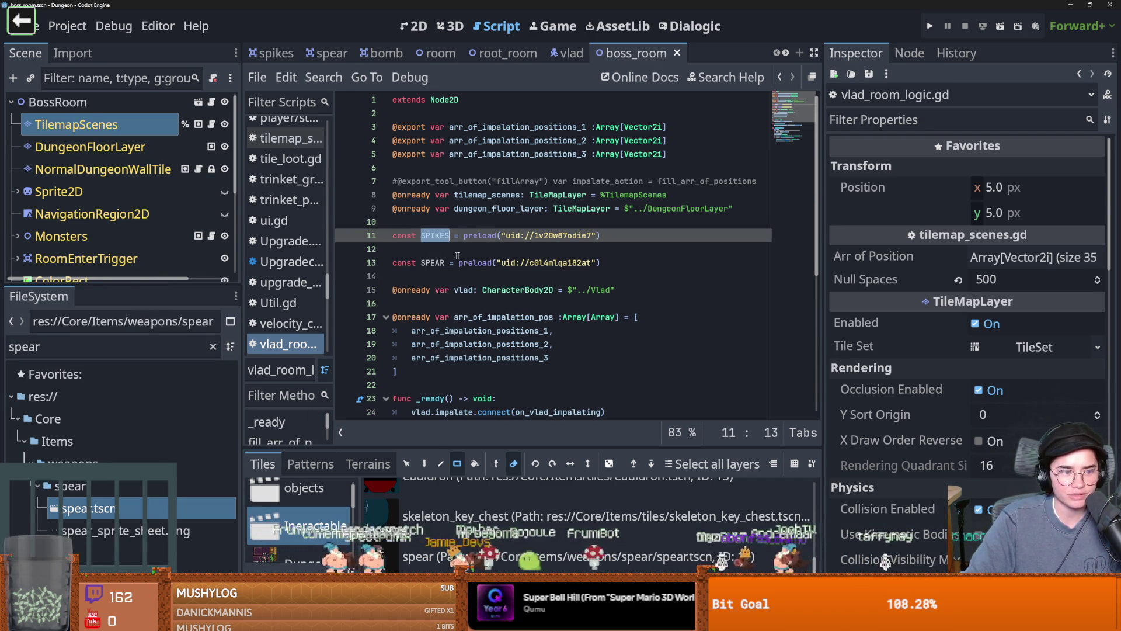
pyautogui.click(395, 249)
pyautogui.press('BackSpace')
pyautogui.hotkey('ctrl', 'shift', 'k')
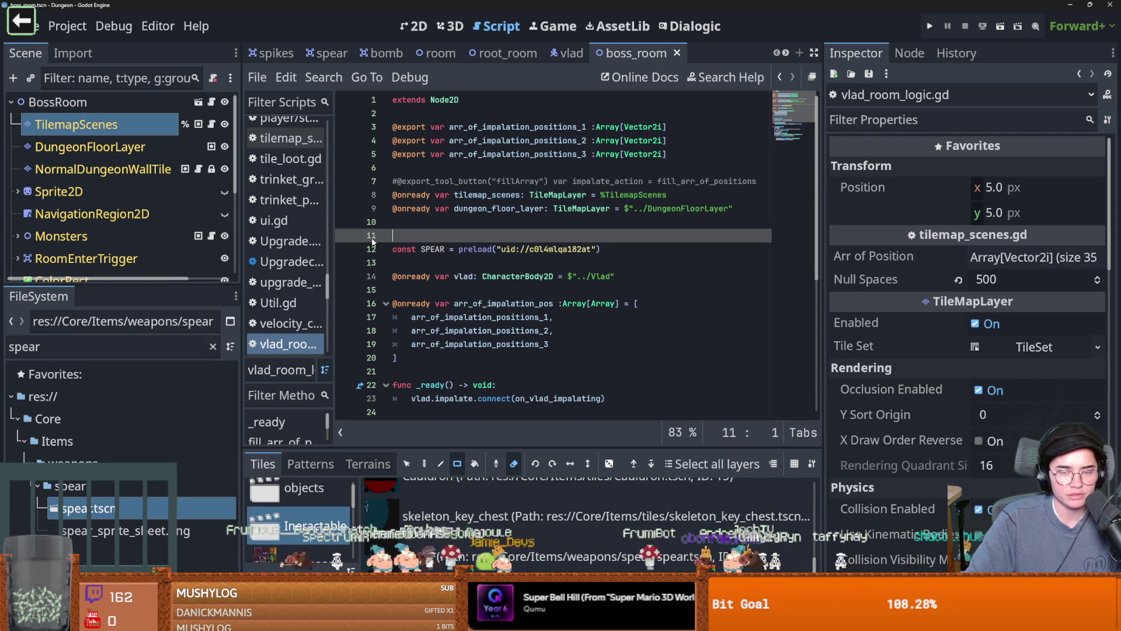
pyautogui.press('Up')
pyautogui.hotkey('ctrl', 's')
# - Change SPIKES.instantiate() to SPEAR.instantiate() and add a new line after the loop
pyautogui.scroll(-5, 462, 366)
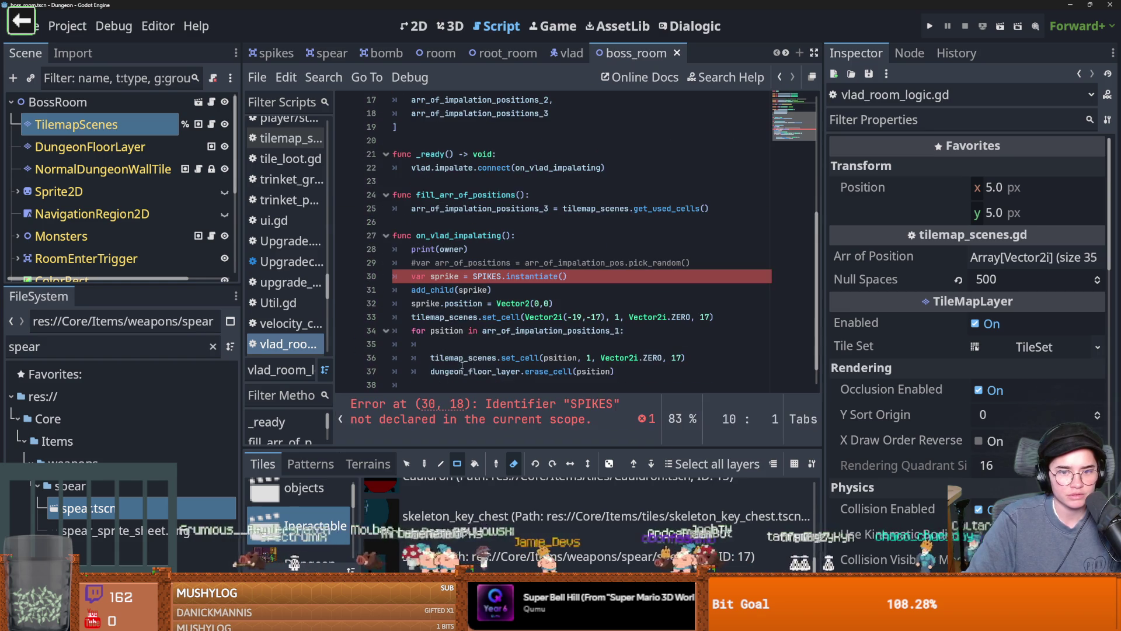
pyautogui.click(492, 277)
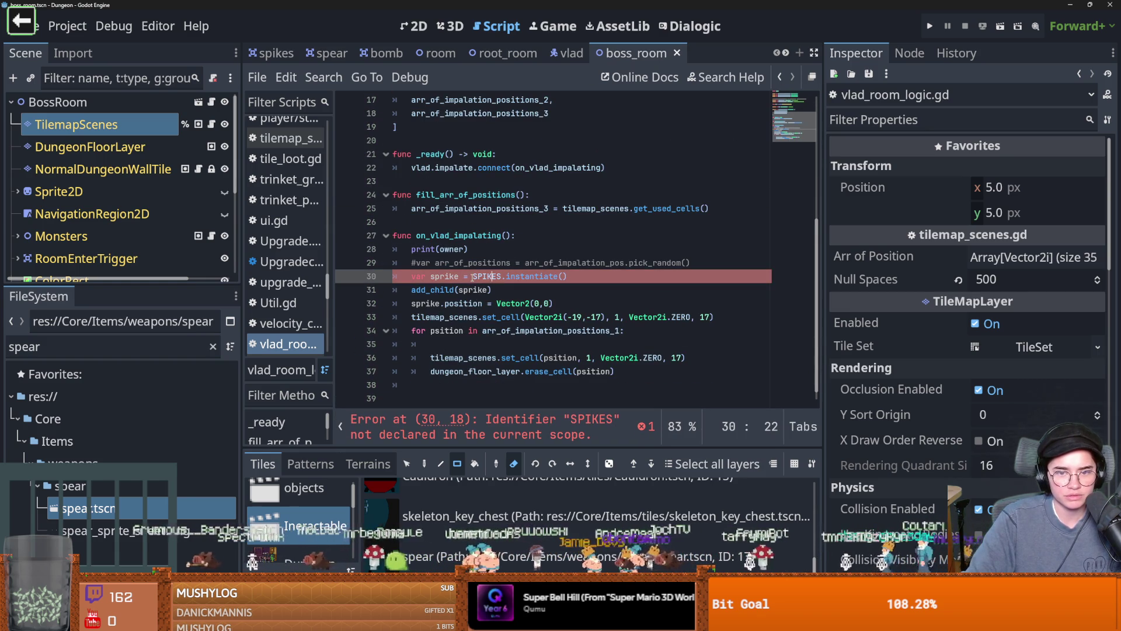
pyautogui.write('P')
pyautogui.press('Return')
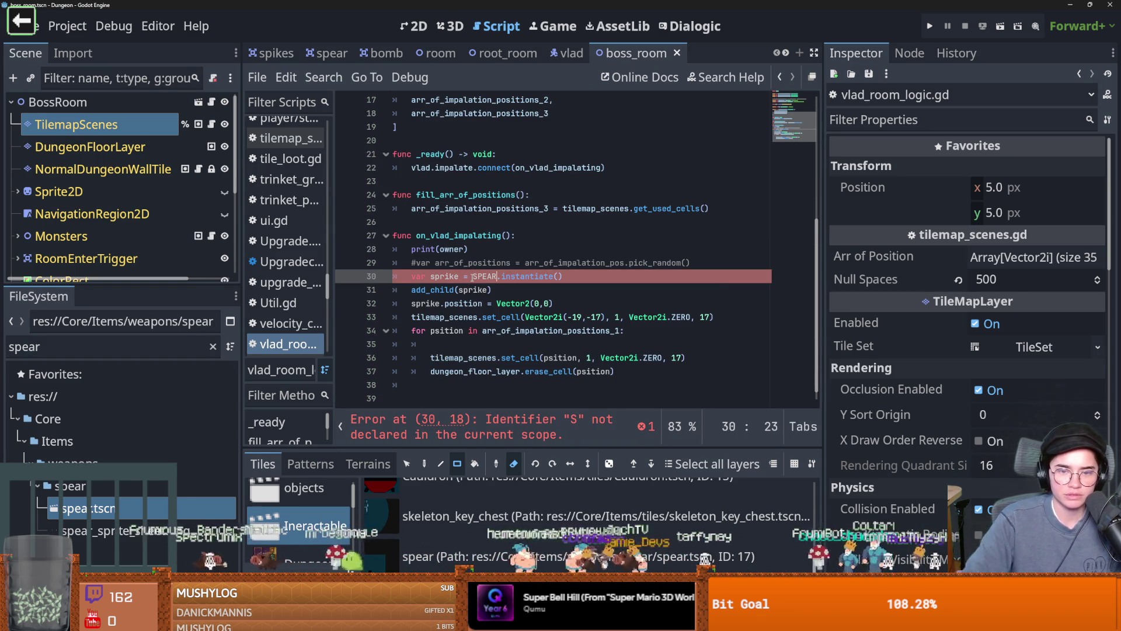
pyautogui.click(613, 373)
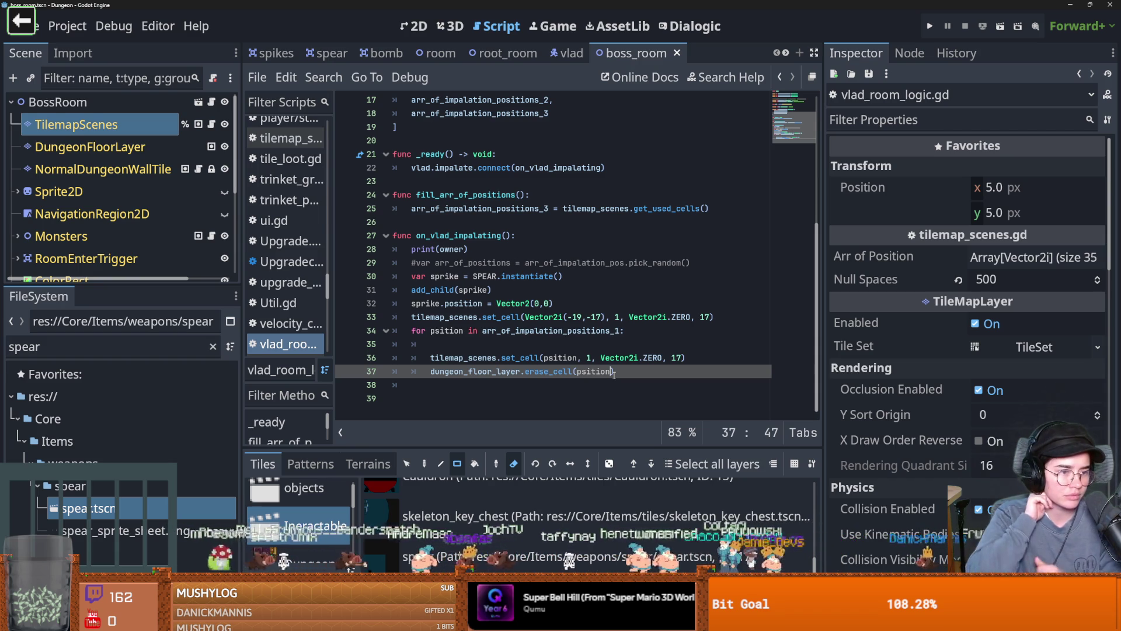
pyautogui.press('Return')
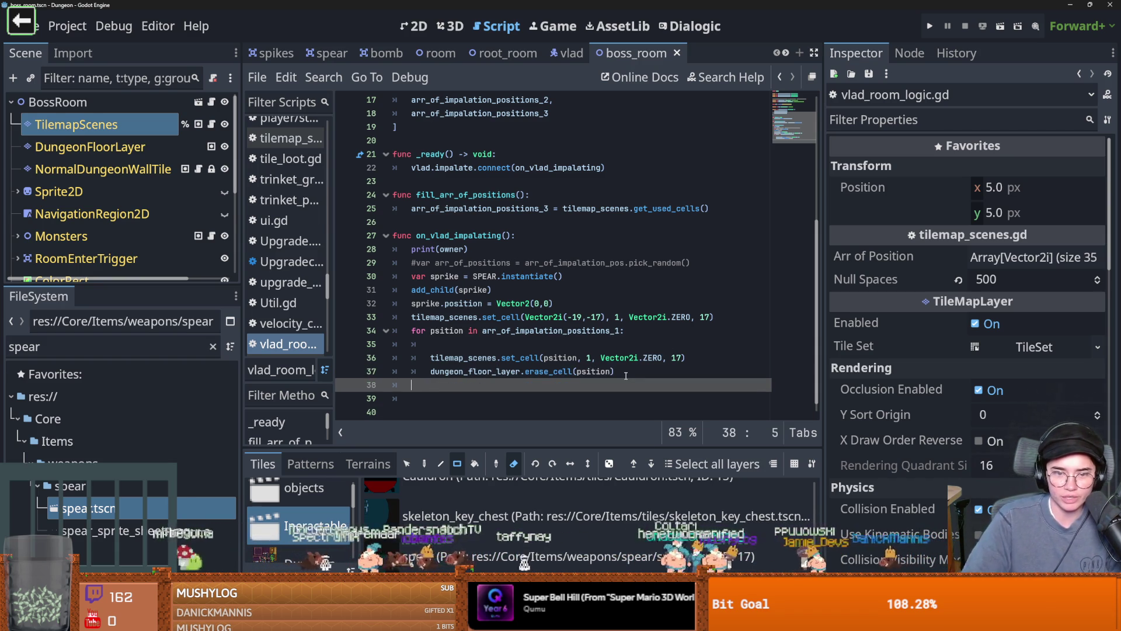
# - Begin a tilemap_scenes. call after the loop and open the TileMapLayer class documentation
pyautogui.write('tile')
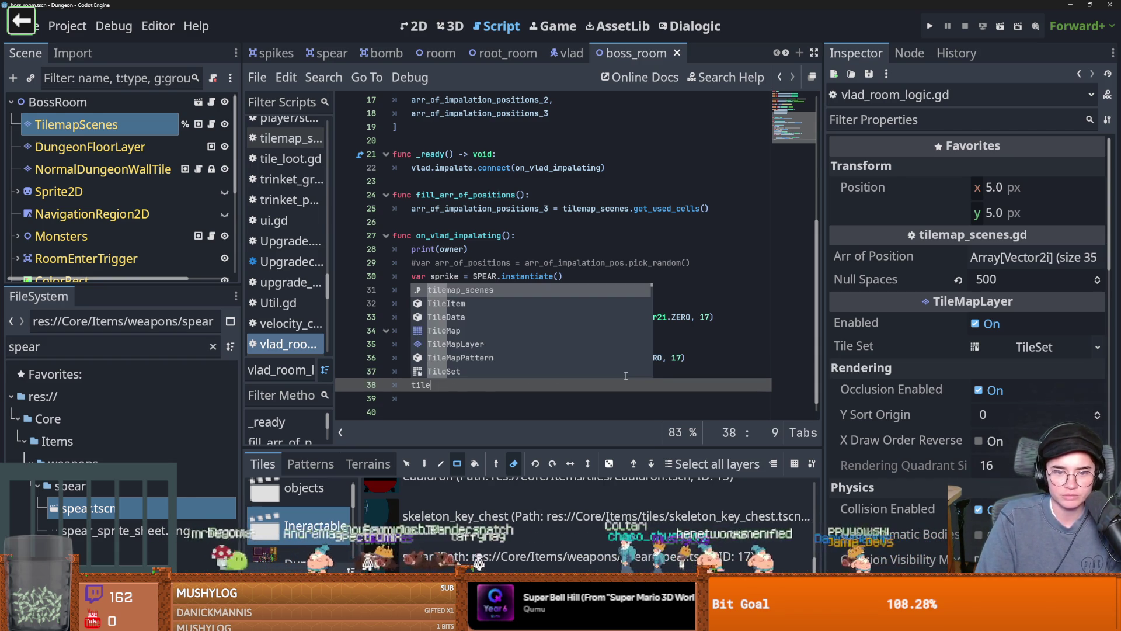
pyautogui.press('Return')
pyautogui.write('.')
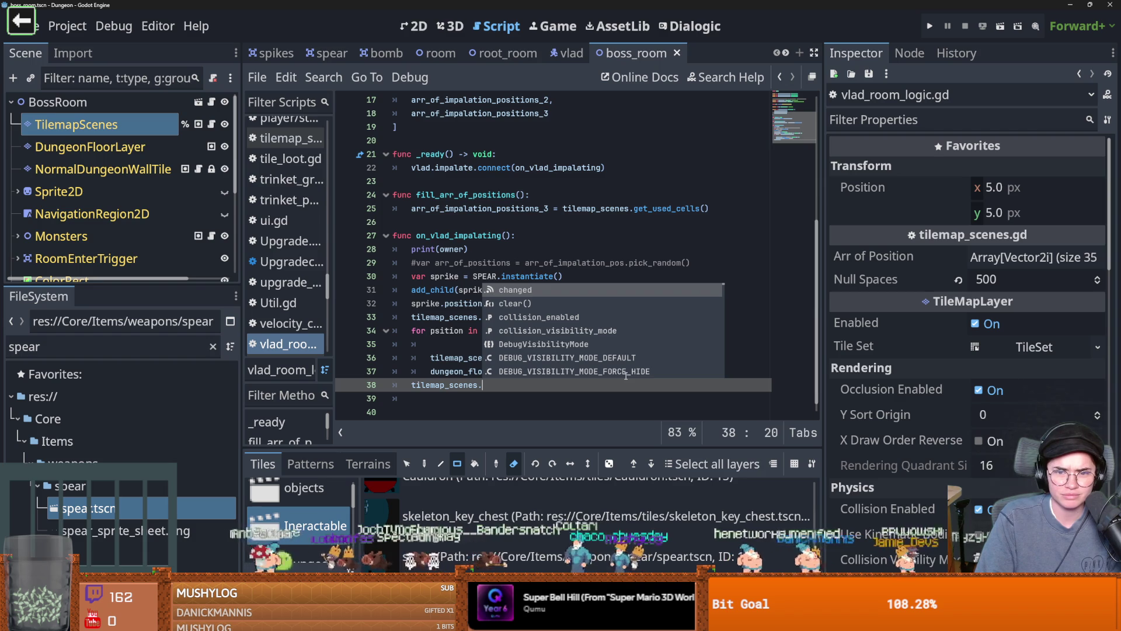
pyautogui.rightClick(95, 125)
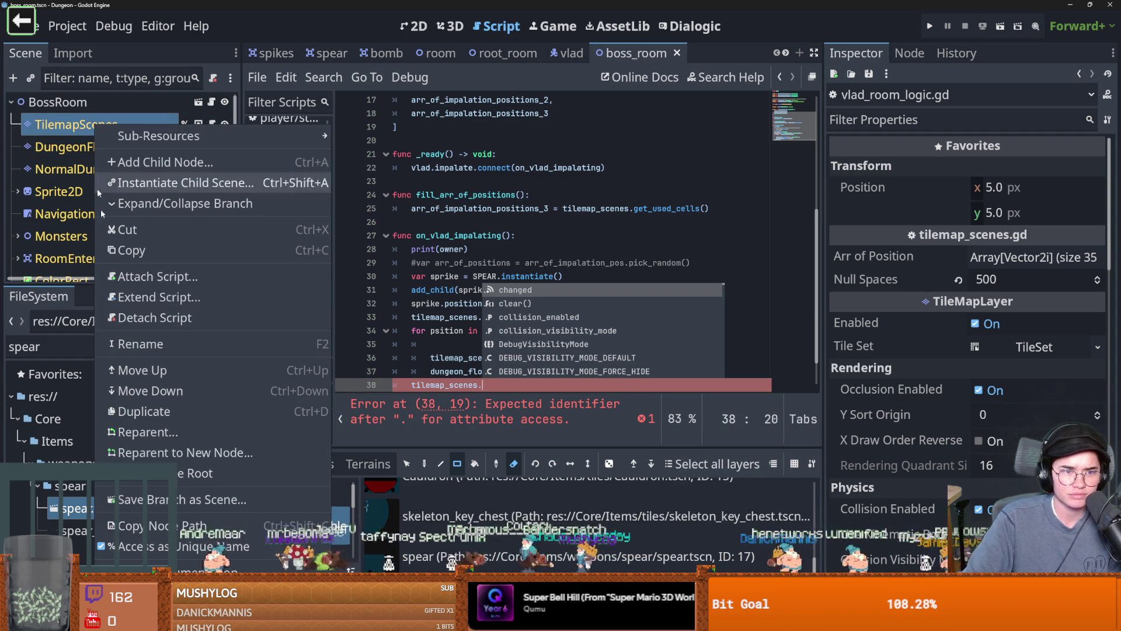
pyautogui.click(207, 569)
# - Look up the update_internals method in the TileMapLayer docs and select its name
pyautogui.scroll(-10, 467, 380)
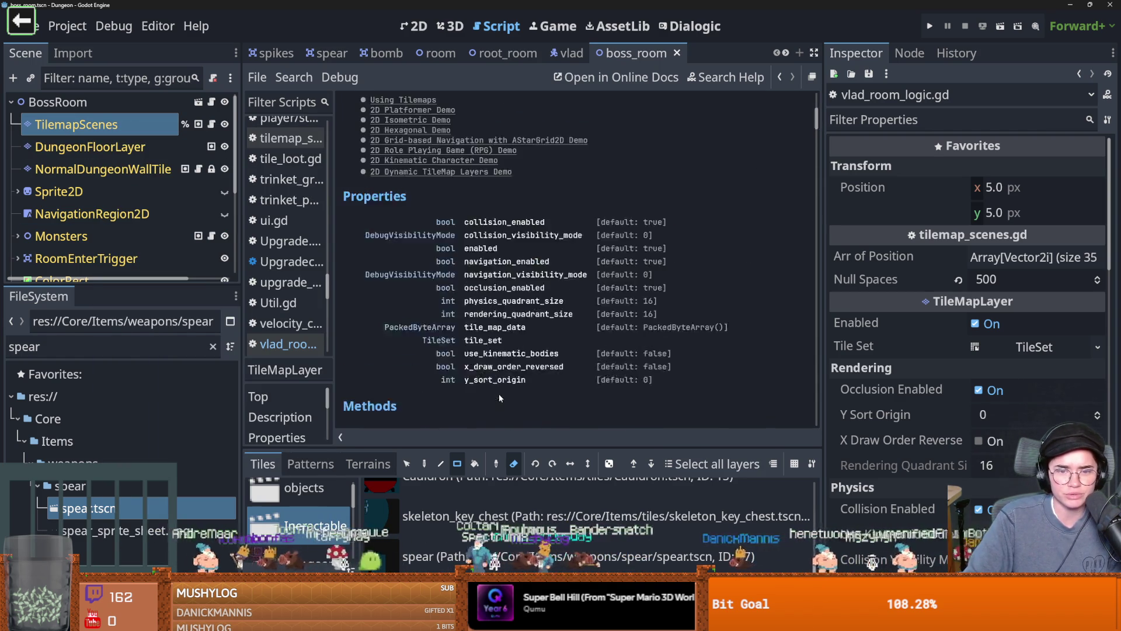
pyautogui.scroll(5, 462, 263)
pyautogui.scroll(-3, 461, 262)
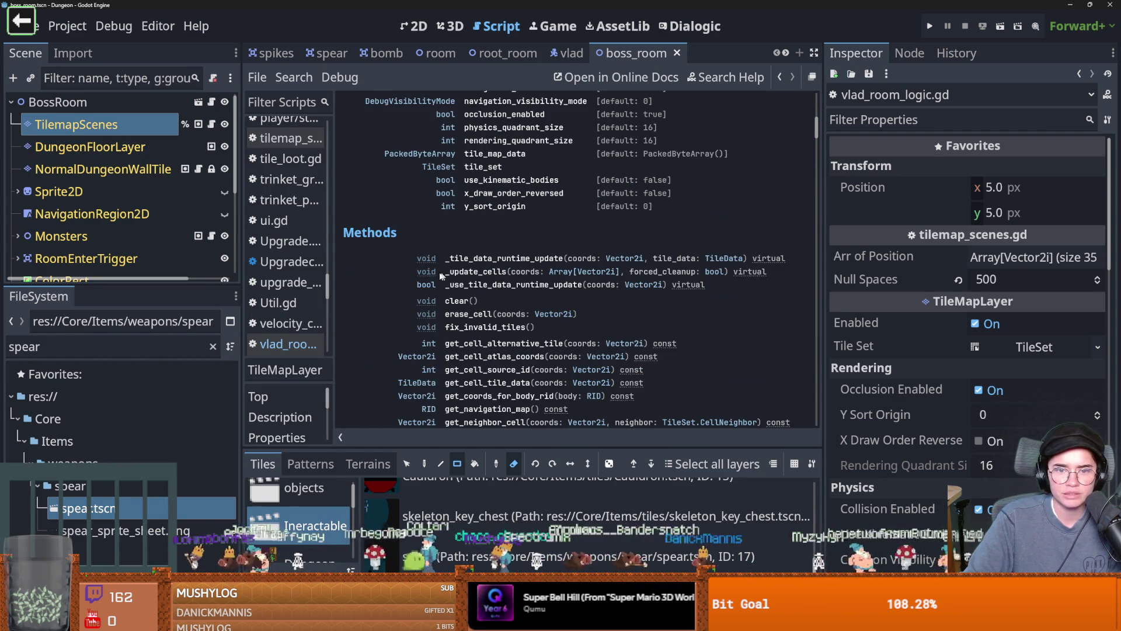
pyautogui.moveTo(445, 271); pyautogui.dragTo(574, 275)
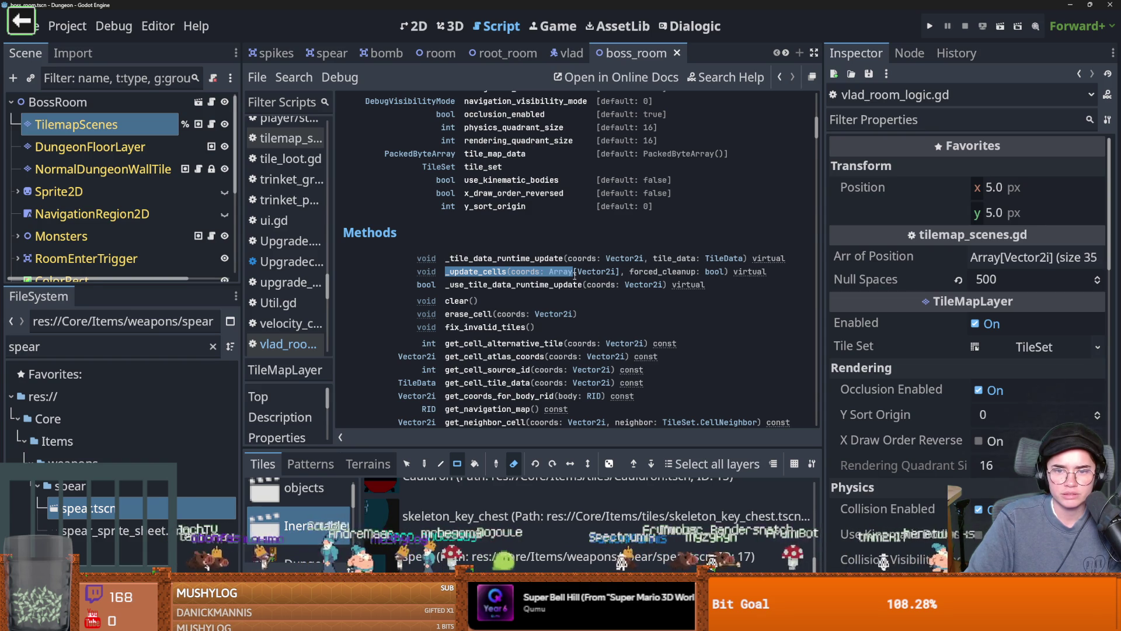
pyautogui.scroll(-10, 545, 322)
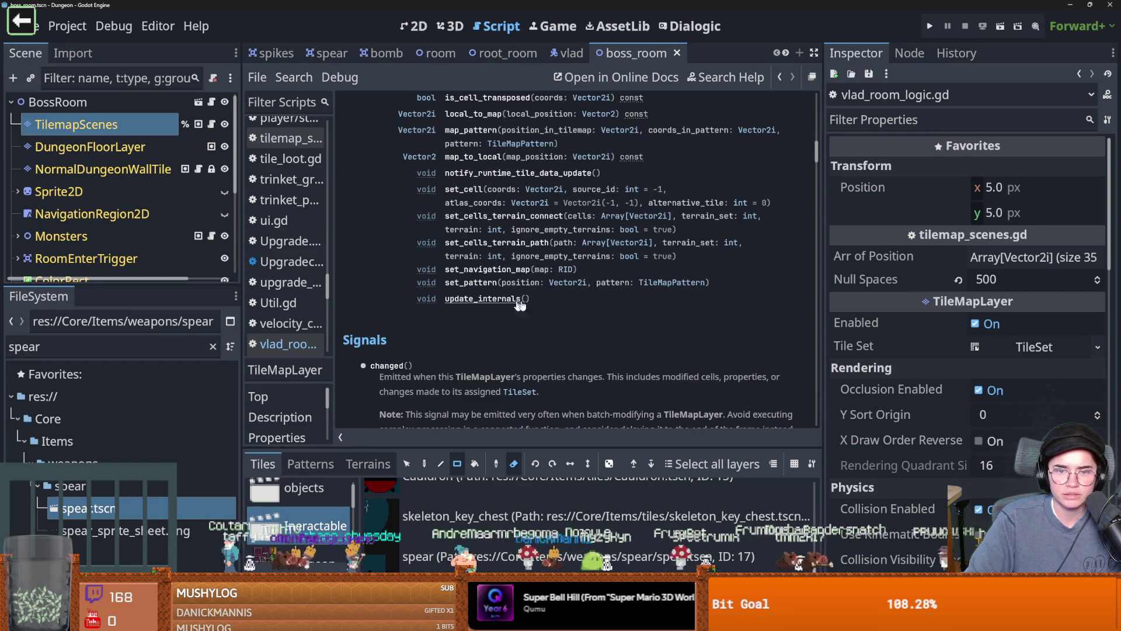
pyautogui.click(499, 299)
pyautogui.scroll(3, 407, 168)
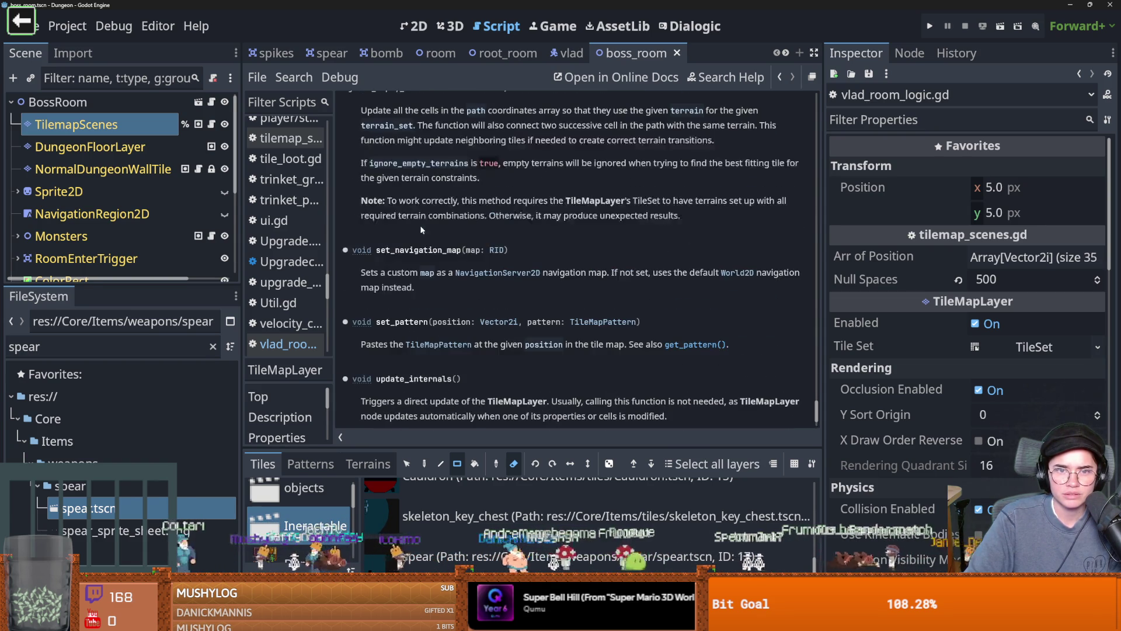
pyautogui.scroll(-3, 439, 331)
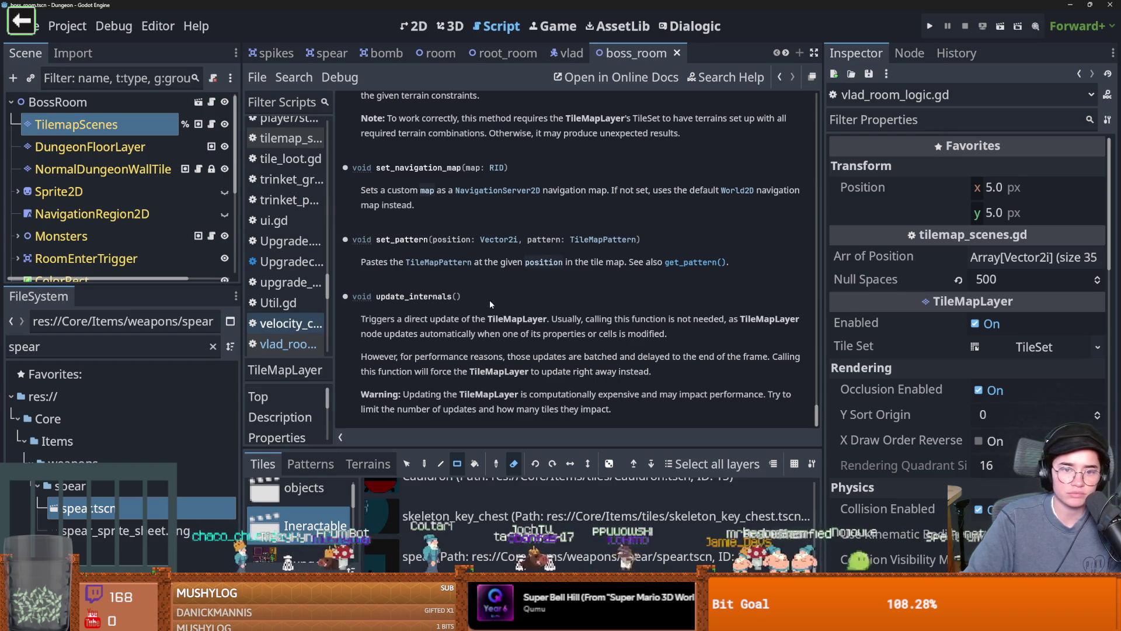
pyautogui.moveTo(372, 296); pyautogui.dragTo(462, 296)
pyautogui.hotkey('ctrl', 'c')
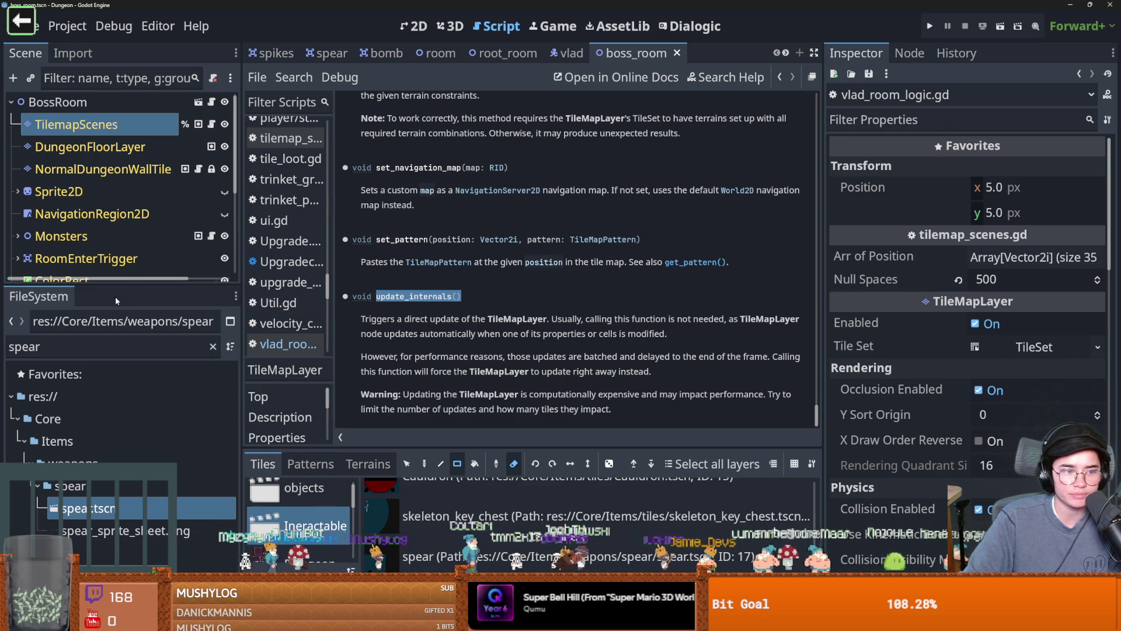
# - Back in vlad_room_logic.gd, complete the line as tilemap_scenes.update_internals()
pyautogui.moveTo(123, 285); pyautogui.dragTo(124, 518)
pyautogui.click(217, 418)
pyautogui.hotkey('ctrl', 'v')
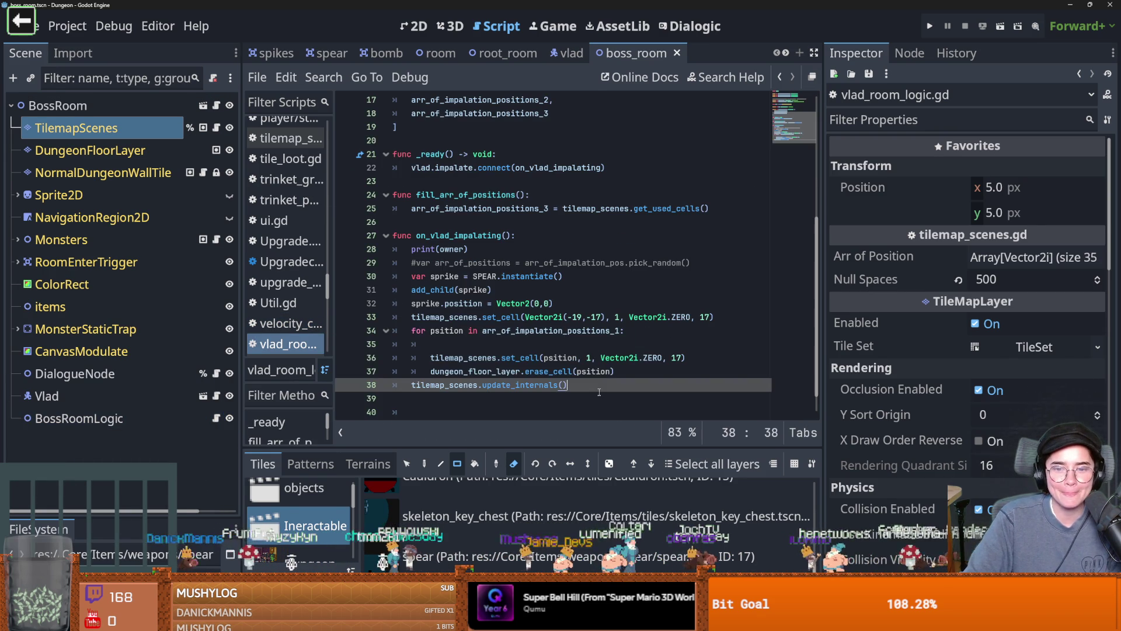
# - Delete the blank line inside the spear-placing loop and save
pyautogui.click(536, 343)
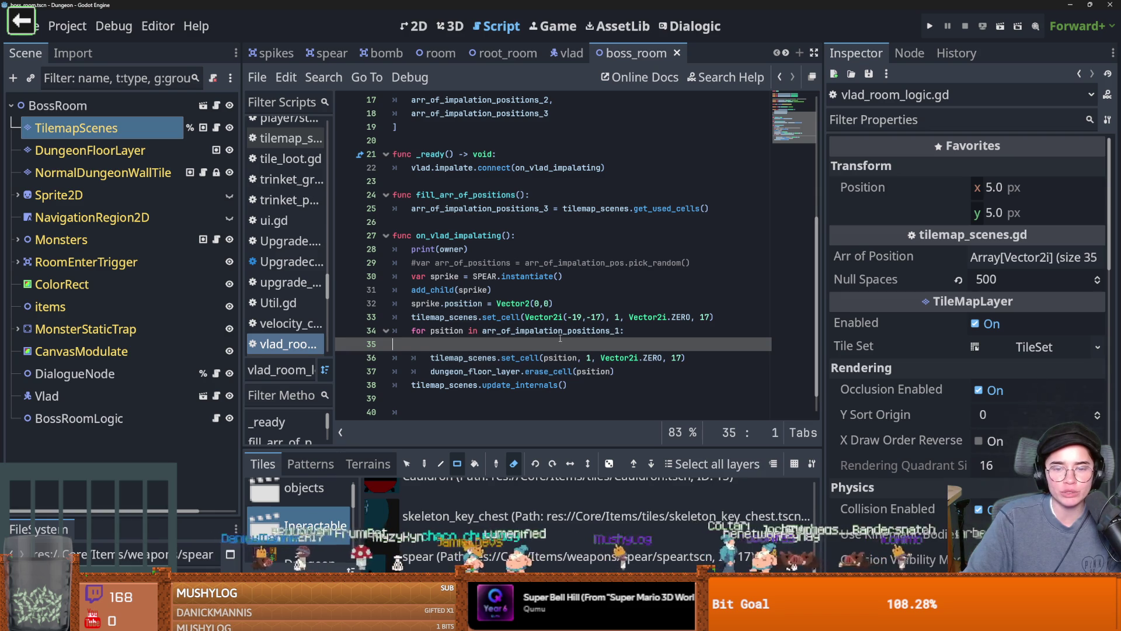
pyautogui.press('BackSpace')
pyautogui.press('BackSpace')
pyautogui.press('BackSpace')
pyautogui.hotkey('ctrl', 's')
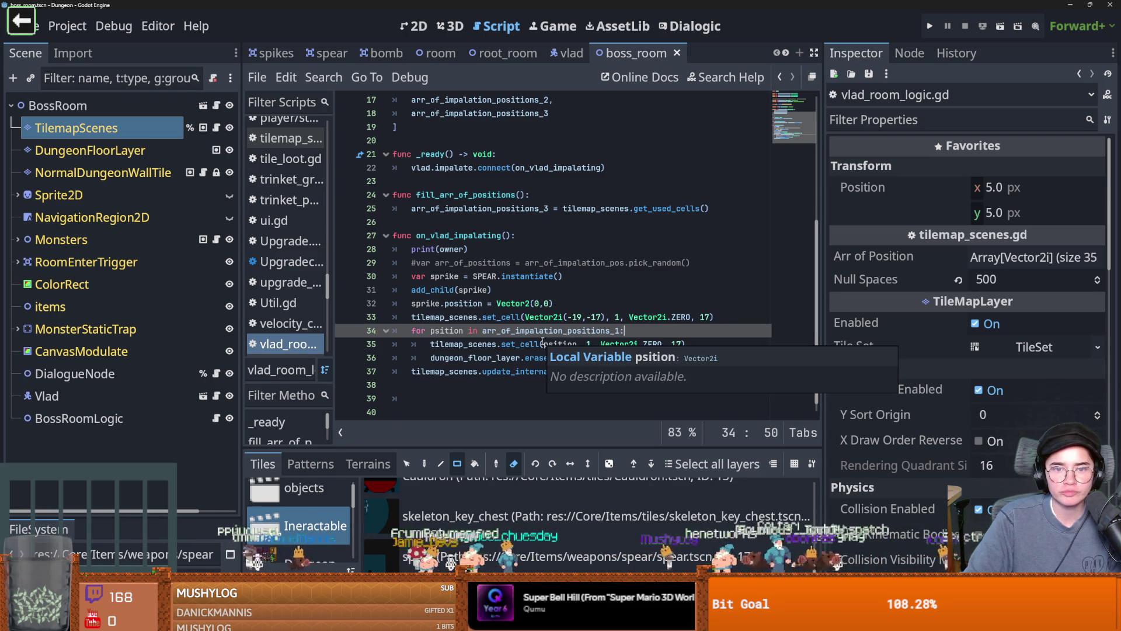
# - Review the impalate signal connection, on_vlad_impalating handler and fill function, then run the game
pyautogui.scroll(3, 542, 338)
pyautogui.click(462, 290)
pyautogui.doubleClick(549, 291)
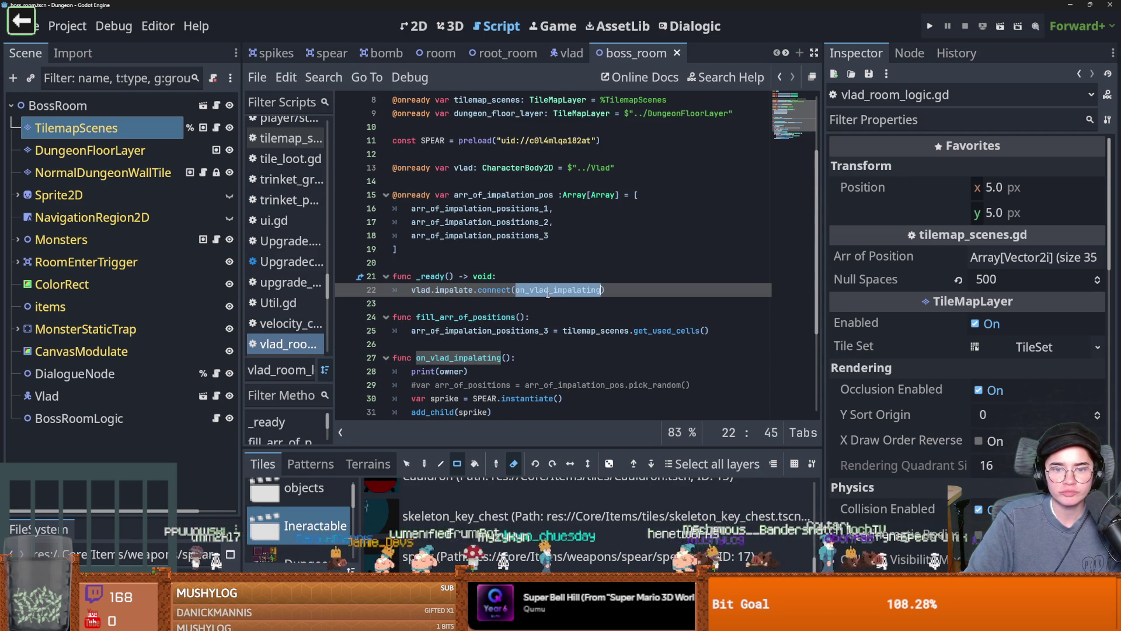
pyautogui.doubleClick(453, 330)
pyautogui.doubleClick(566, 331)
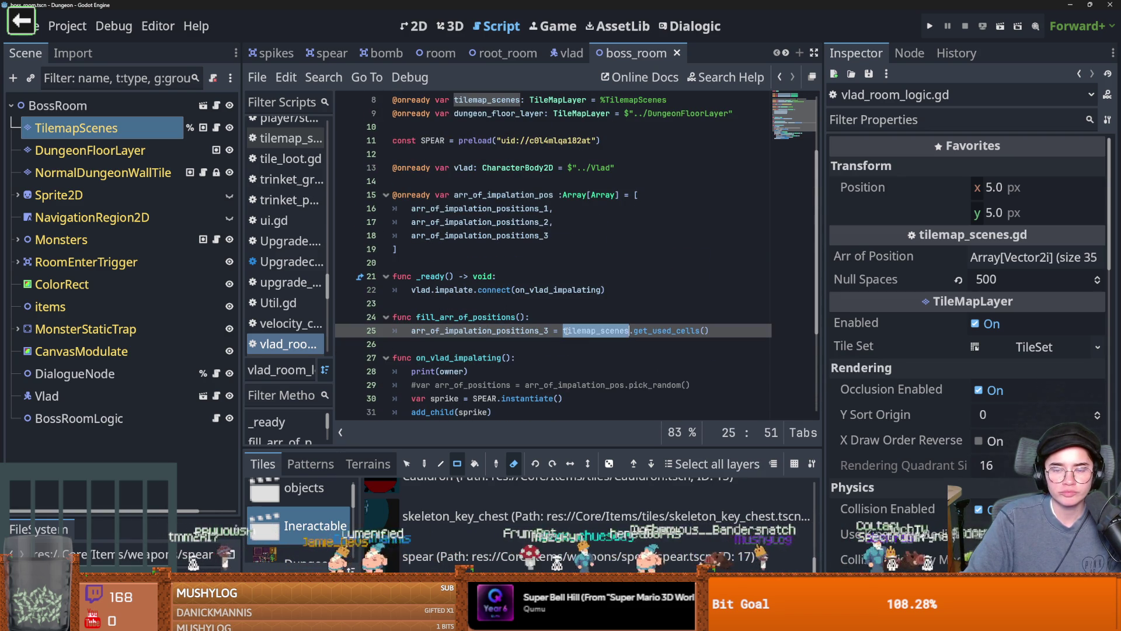
pyautogui.scroll(-3, 662, 335)
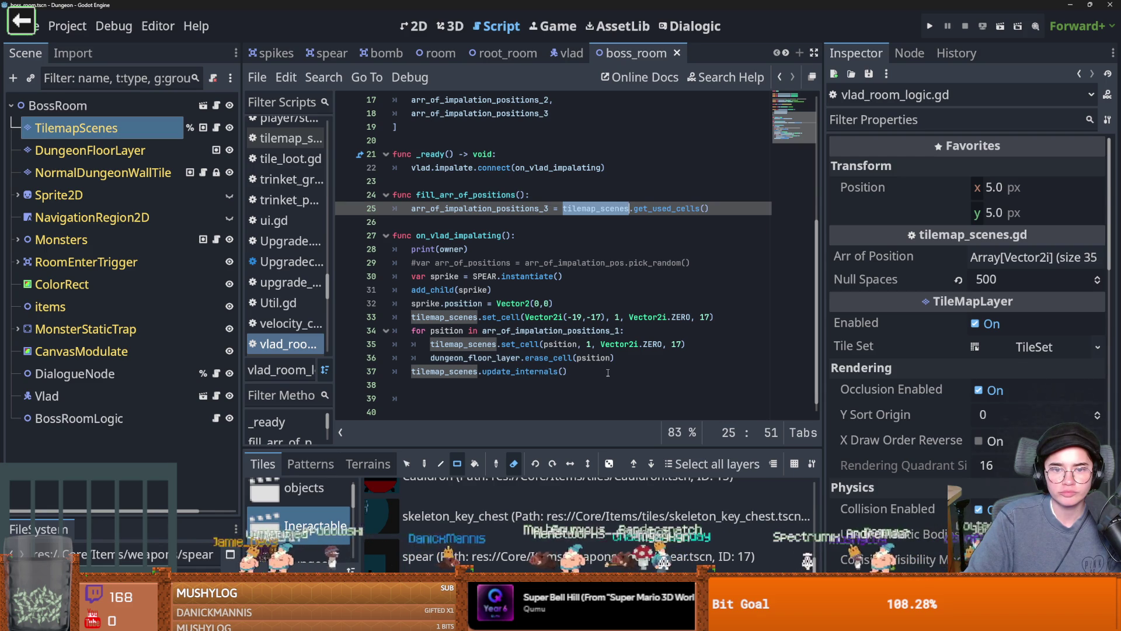
pyautogui.click(608, 373)
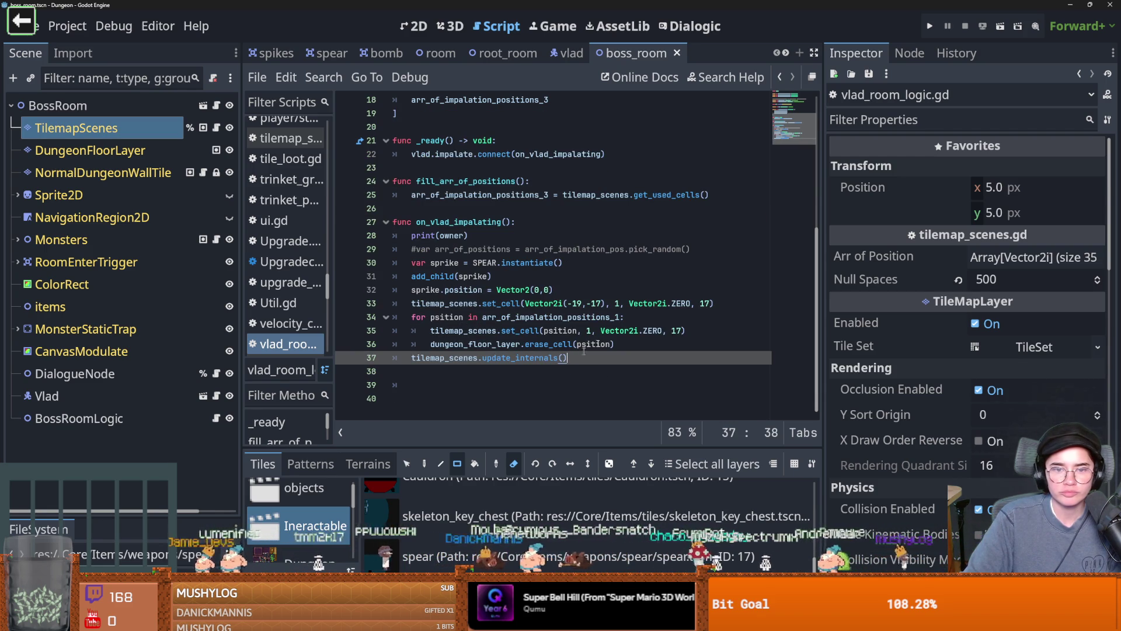
pyautogui.click(931, 27)
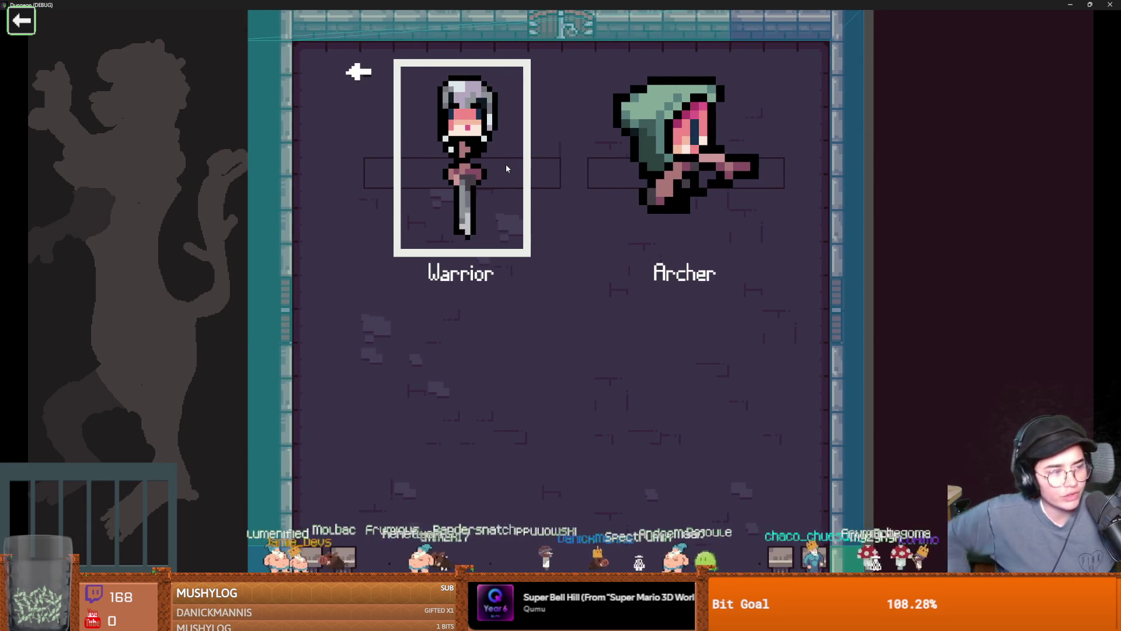
# - Pick the Warrior and teleport before the boss with the tp_to_before_boss console command
pyautogui.click(506, 166)
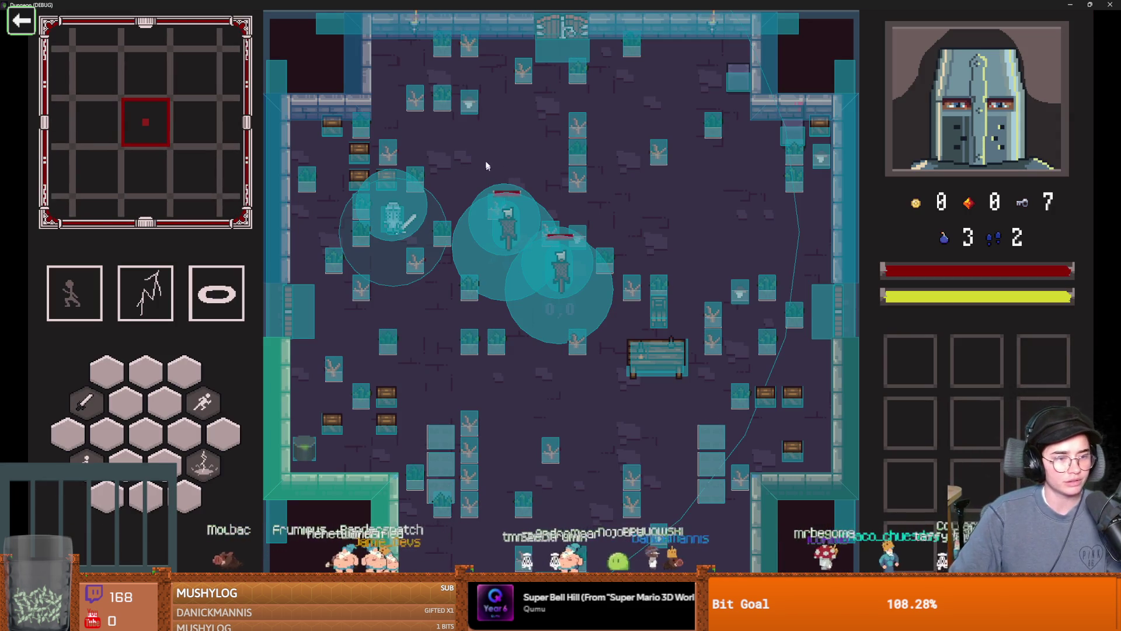
pyautogui.press('`')
pyautogui.write('tp')
pyautogui.press('Tab')
pyautogui.press('Return')
pyautogui.press('`')
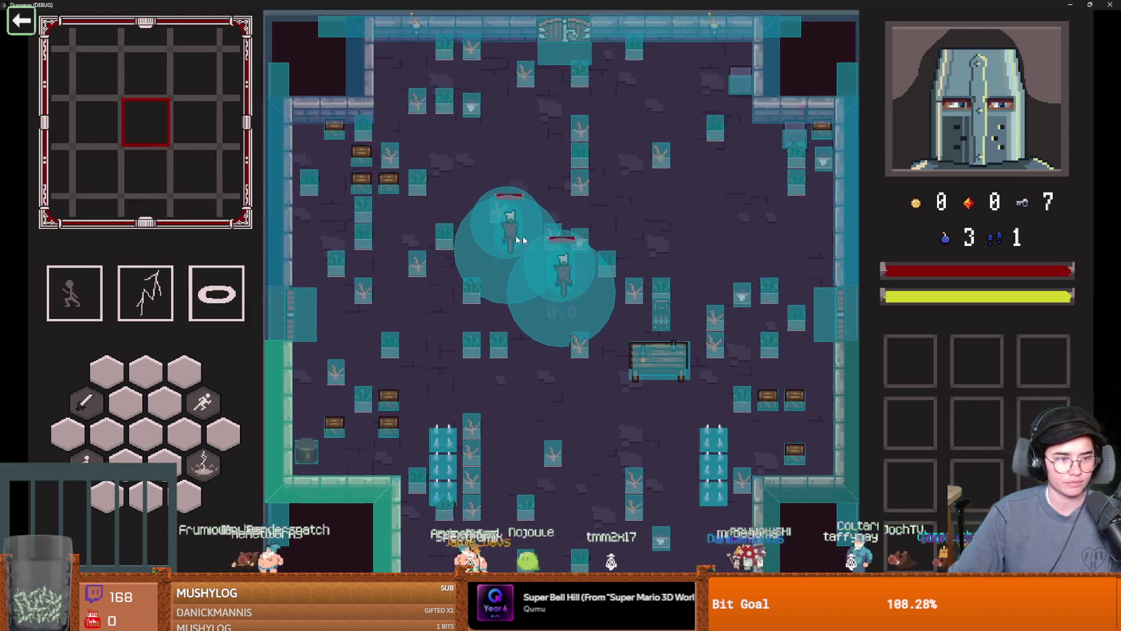
# - Dash and walk up into Vlad's boss room, then close the game window
pyautogui.press('space')
pyautogui.press('w')
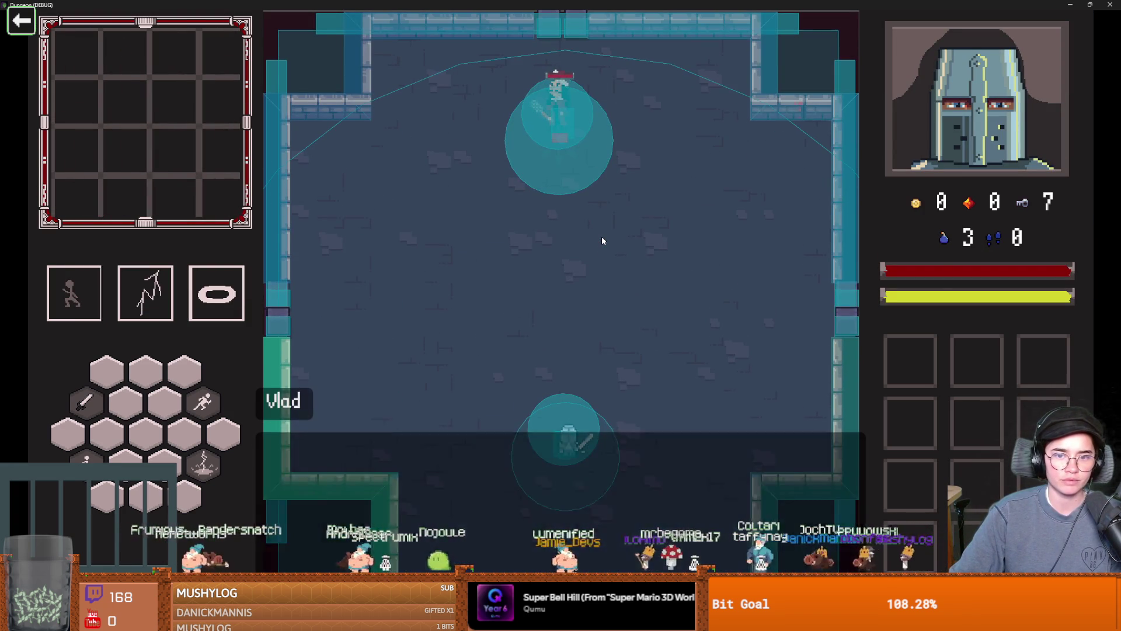
pyautogui.doubleClick(613, 4)
pyautogui.click(636, 250)
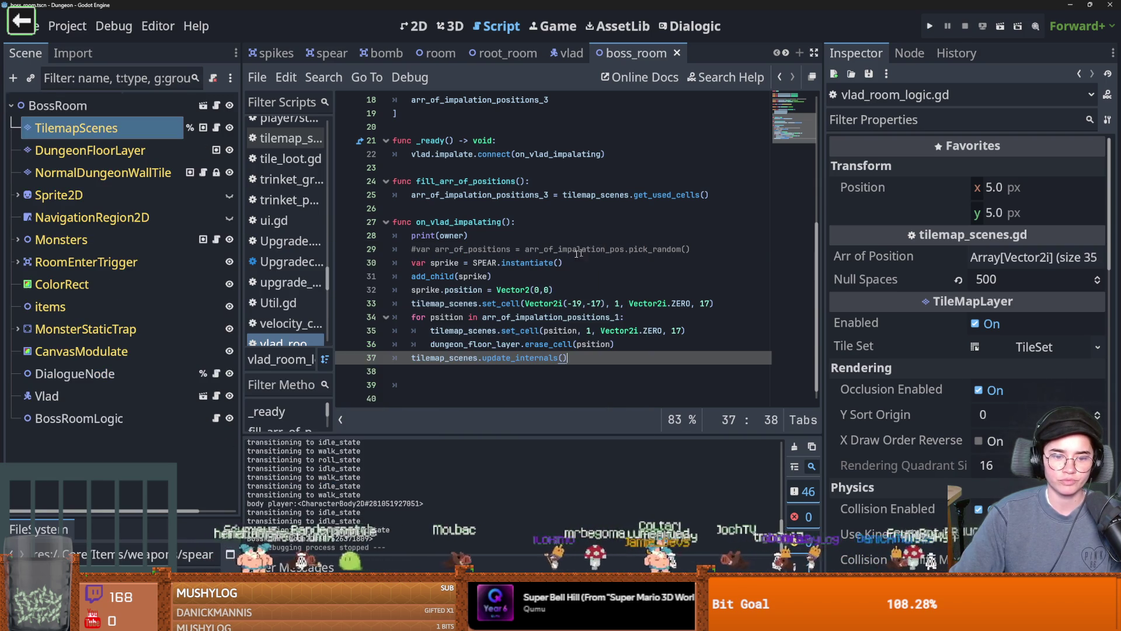
# - Delete the update_internals call and the set_cell call on line 33
pyautogui.moveTo(568, 344); pyautogui.dragTo(411, 344)
pyautogui.press('BackSpace')
pyautogui.click(710, 290)
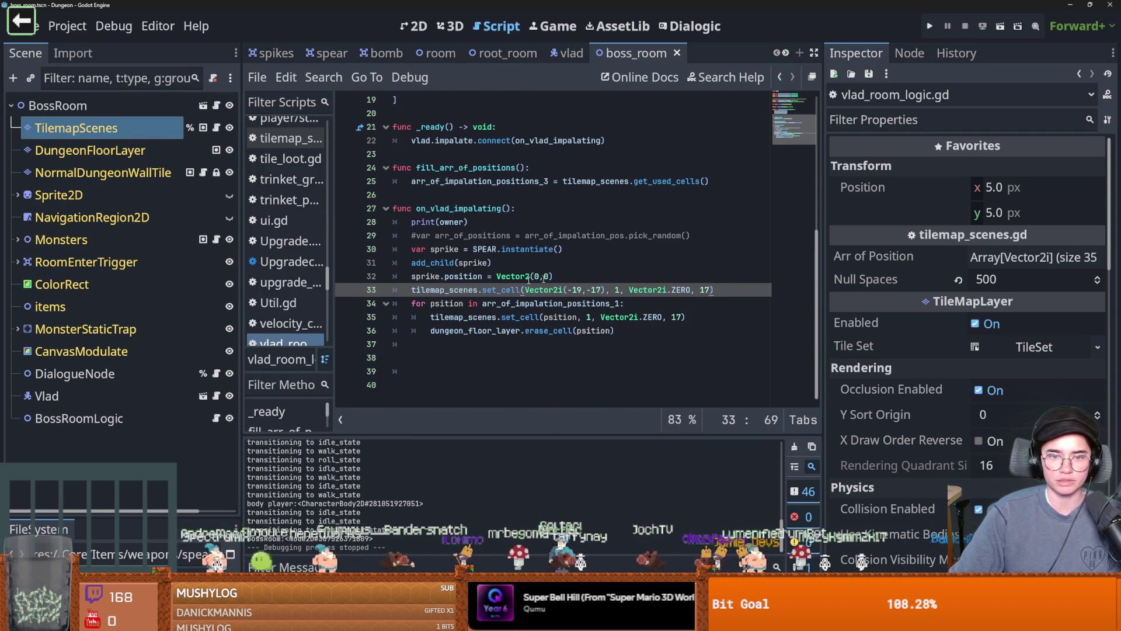
pyautogui.moveTo(736, 291)
pyautogui.mouseDown()
pyautogui.moveTo(412, 262)
pyautogui.moveTo(412, 249)
pyautogui.mouseUp()
pyautogui.click(445, 262)
pyautogui.moveTo(718, 289)
pyautogui.mouseDown()
pyautogui.moveTo(561, 290)
pyautogui.moveTo(411, 262)
pyautogui.mouseUp()
pyautogui.click(715, 290)
pyautogui.hotkey('shift', 'Home')
pyautogui.hotkey('ctrl', 'x')
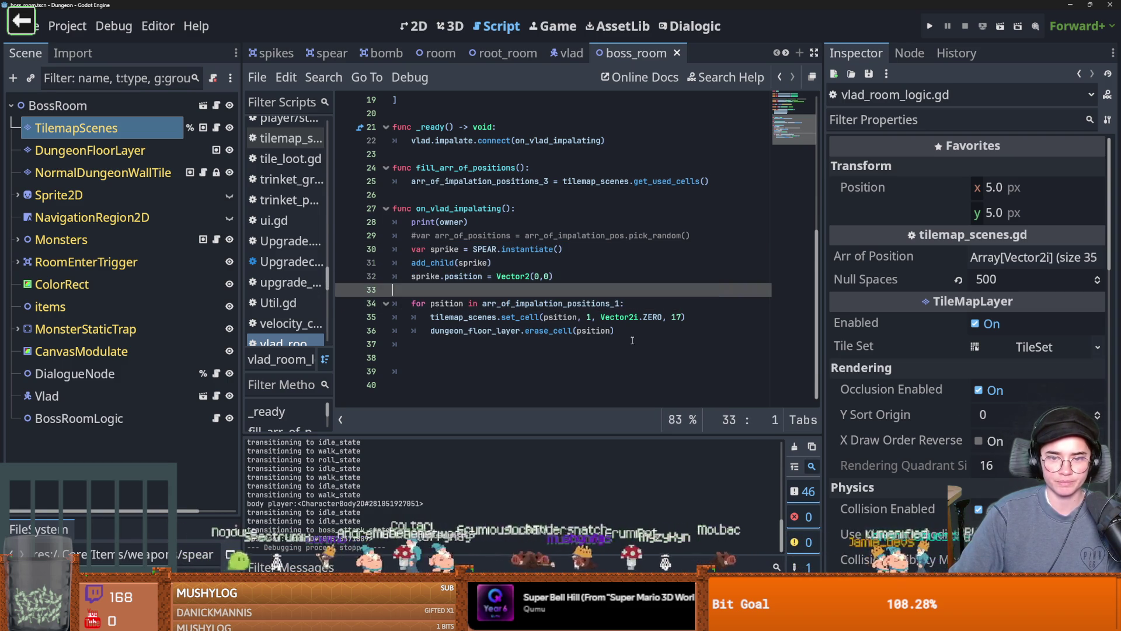
# - Replace the loop's tile-setting lines with the add_child and sprike.position lines, correctly indented
pyautogui.moveTo(411, 317); pyautogui.dragTo(619, 330)
pyautogui.press('BackSpace')
pyautogui.moveTo(552, 276); pyautogui.dragTo(411, 262)
pyautogui.hotkey('ctrl', 'x')
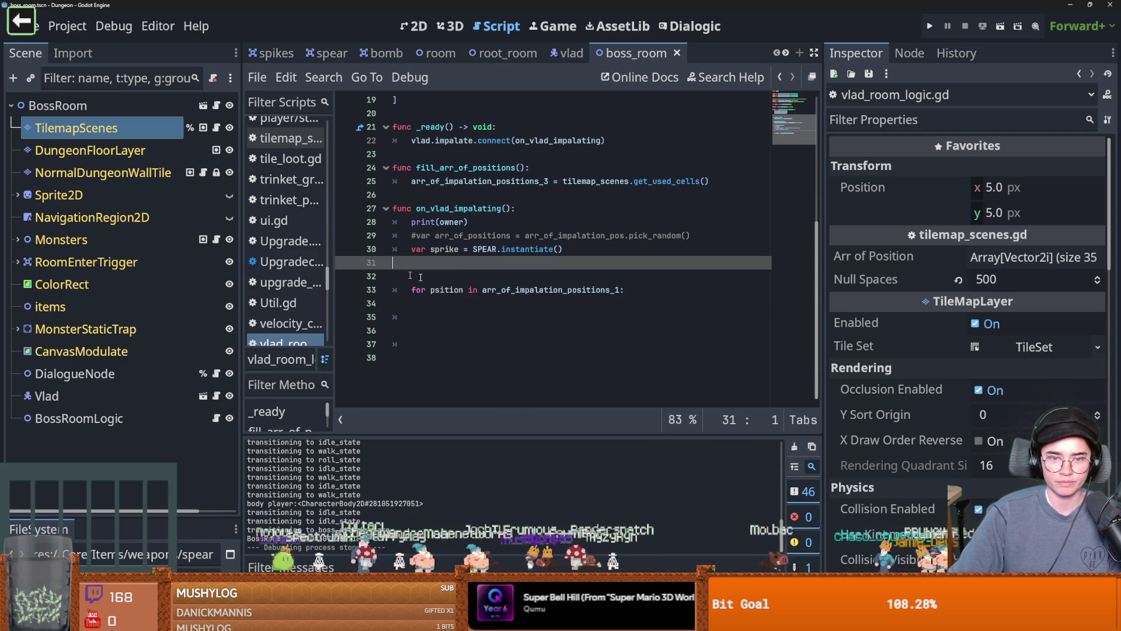
pyautogui.click(628, 290)
pyautogui.press('Return')
pyautogui.hotkey('ctrl', 'v')
pyautogui.click(413, 317)
pyautogui.press('Tab')
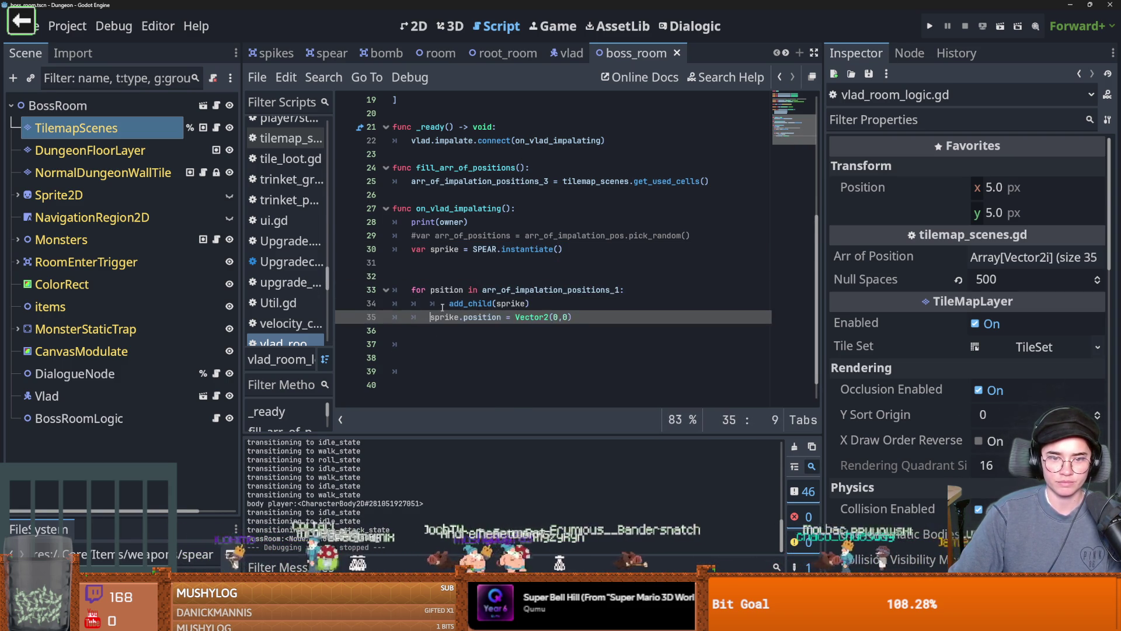
pyautogui.press('Up')
pyautogui.hotkey('shift', 'Tab')
# - Set sprike.position to tilemap_scenes.map_to_local(psition) instead of Vector2(0,0) and save
pyautogui.click(457, 269)
pyautogui.click(501, 320)
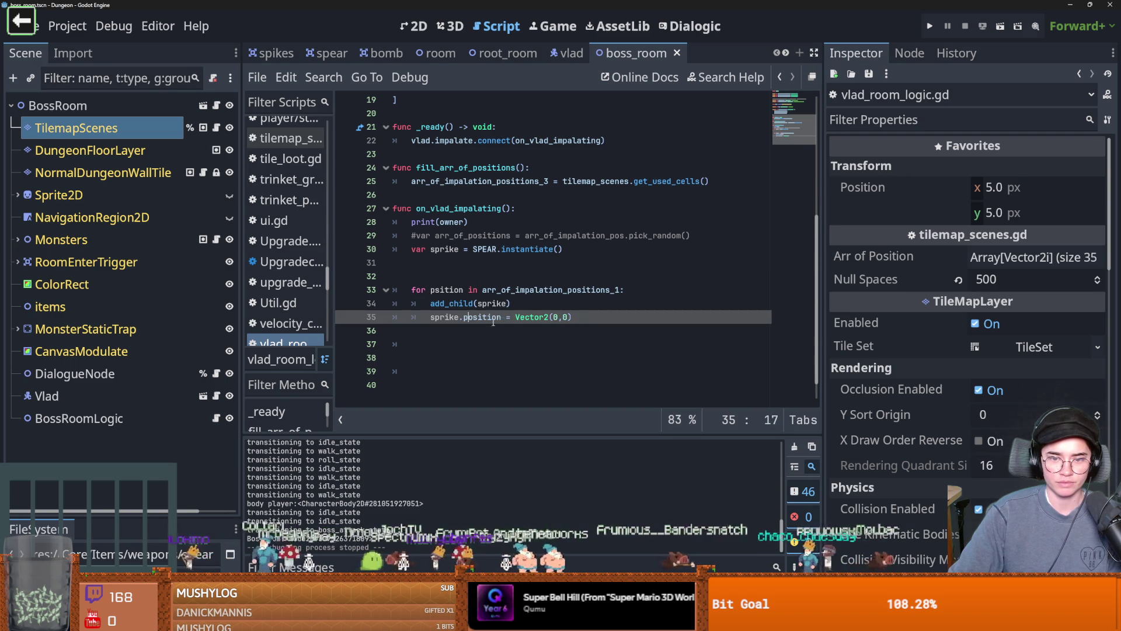
pyautogui.moveTo(515, 317); pyautogui.dragTo(573, 318)
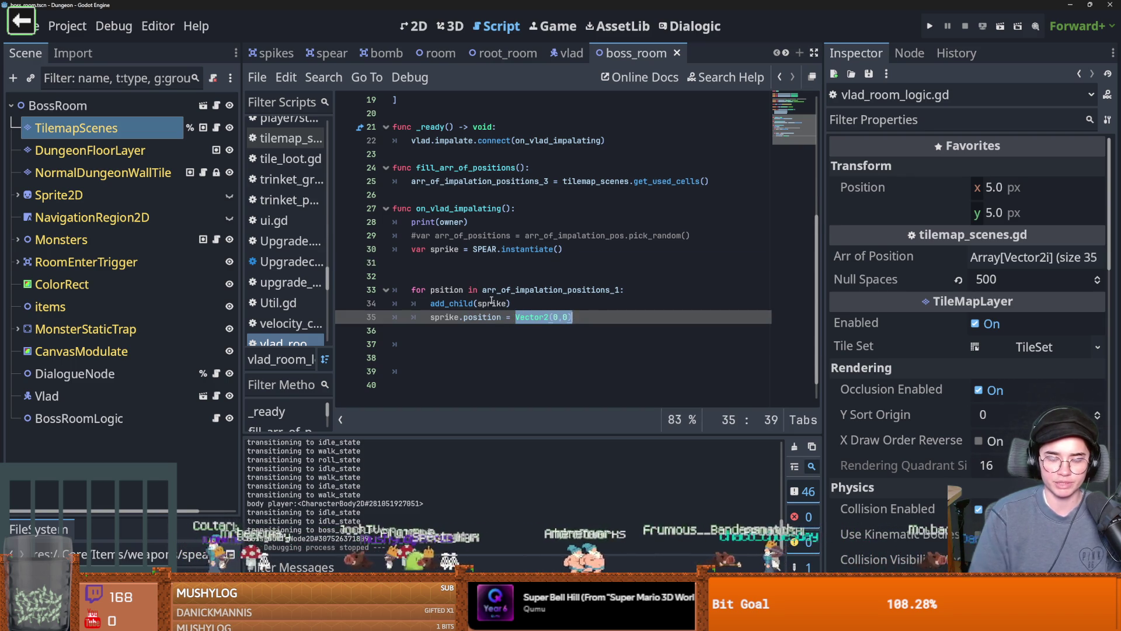
pyautogui.write('til')
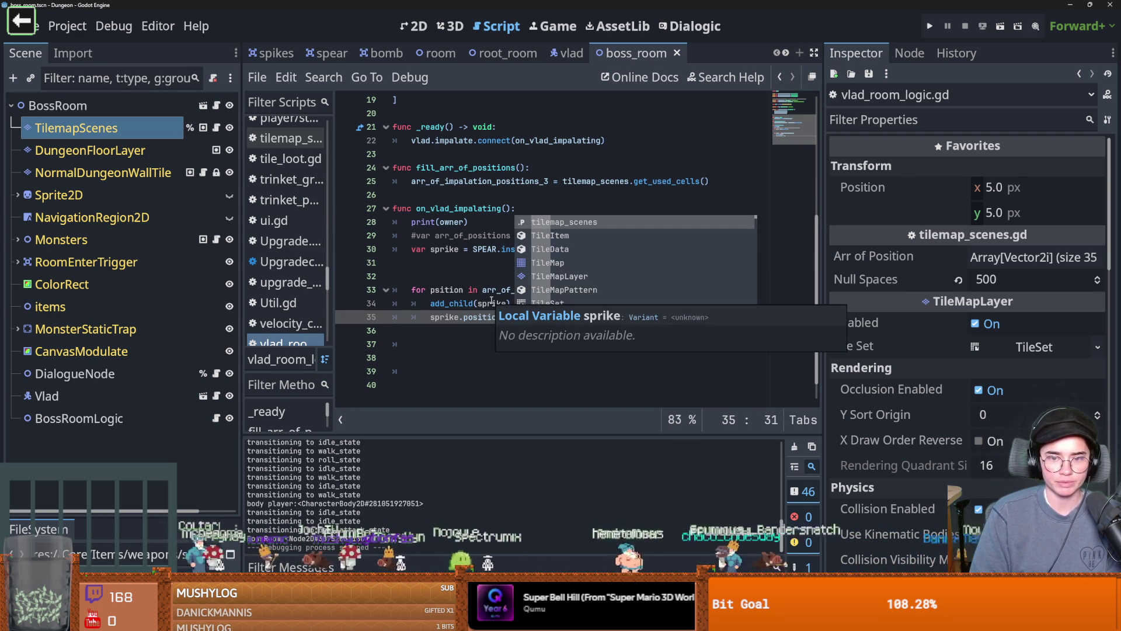
pyautogui.press('Return')
pyautogui.write('.')
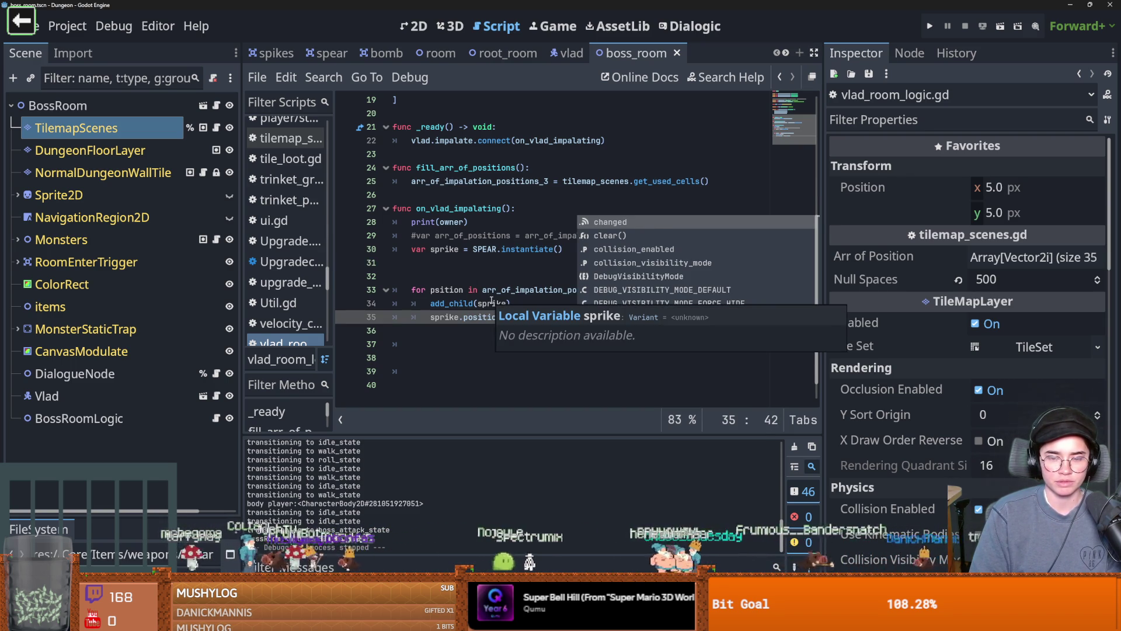
pyautogui.write('map_to_loc')
pyautogui.press('Return')
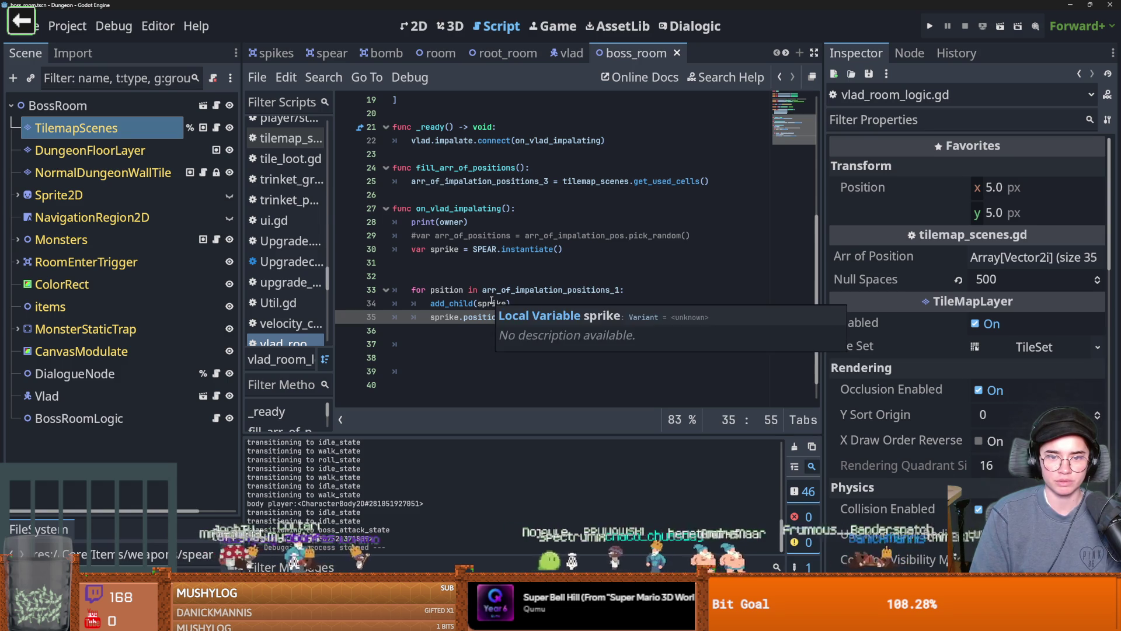
pyautogui.write('psit')
pyautogui.press('Return')
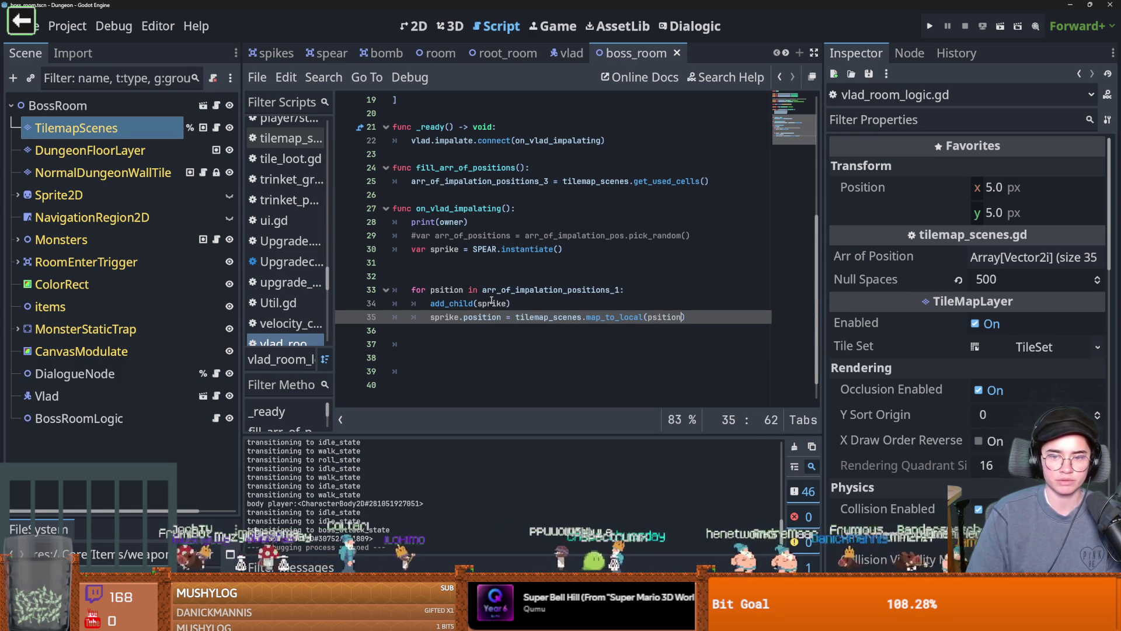
pyautogui.click(469, 276)
pyautogui.hotkey('ctrl', 's')
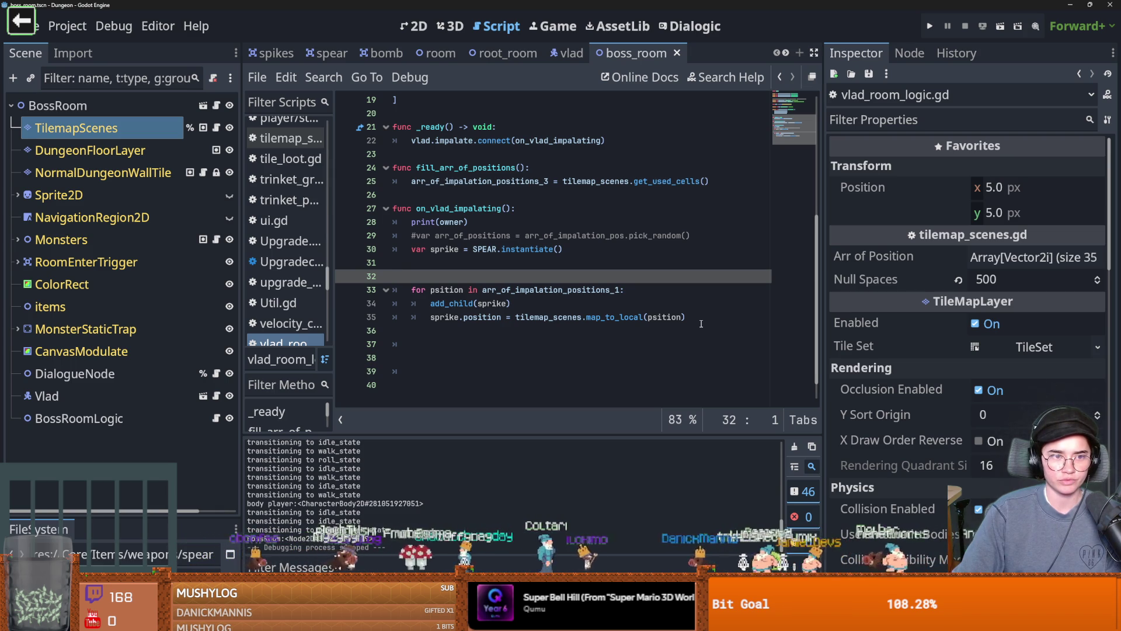
pyautogui.moveTo(693, 320)
pyautogui.mouseDown()
pyautogui.moveTo(514, 318)
pyautogui.moveTo(375, 296)
pyautogui.mouseUp()
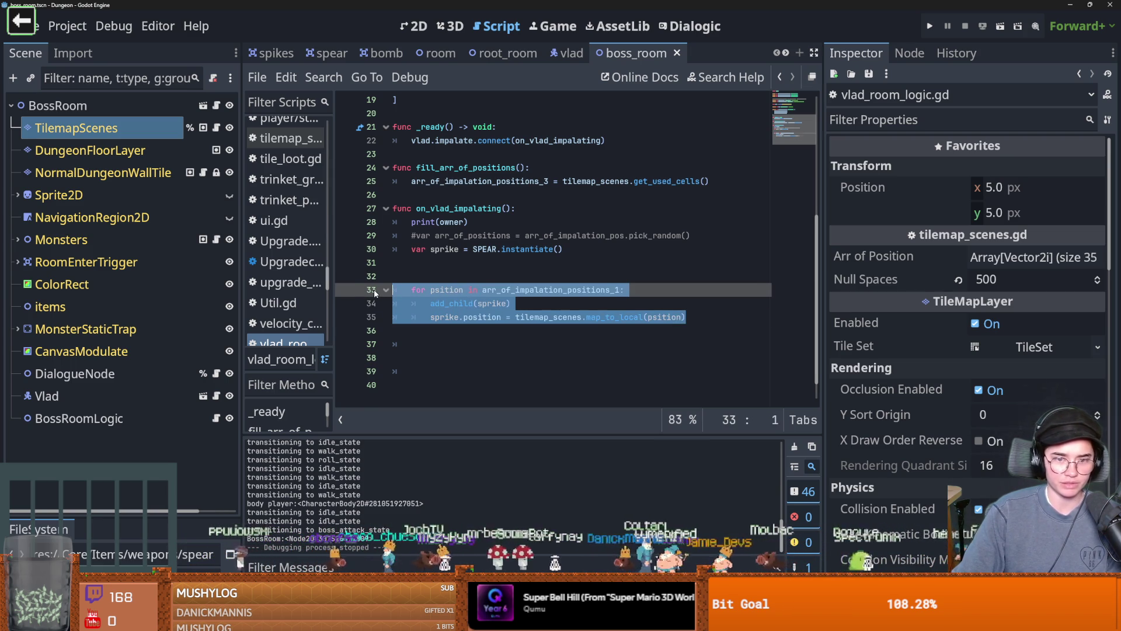
# - Undo the recent edits to restore the earlier spear loop code
pyautogui.hotkey('ctrl', 'z')
pyautogui.hotkey('ctrl', 'z')
pyautogui.hotkey('ctrl', 'z')
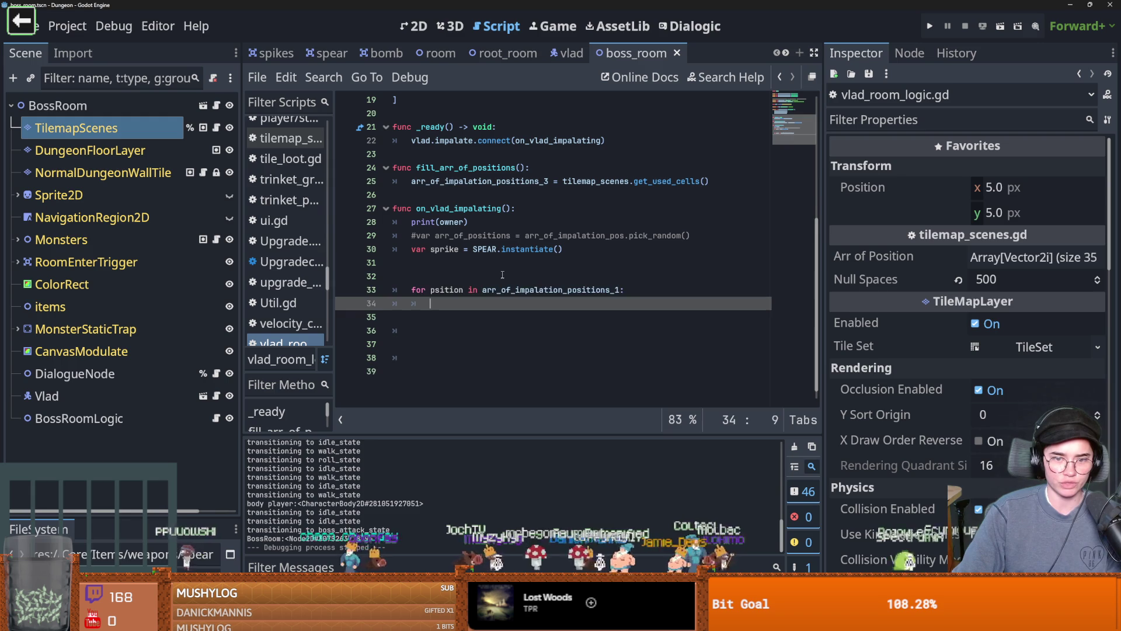
pyautogui.hotkey('ctrl', 'z')
pyautogui.hotkey('ctrl', 'z')
pyautogui.hotkey('ctrl', 'z')
pyautogui.hotkey('ctrl', 'z')
pyautogui.hotkey('ctrl', 'z')
pyautogui.hotkey('ctrl', 'z')
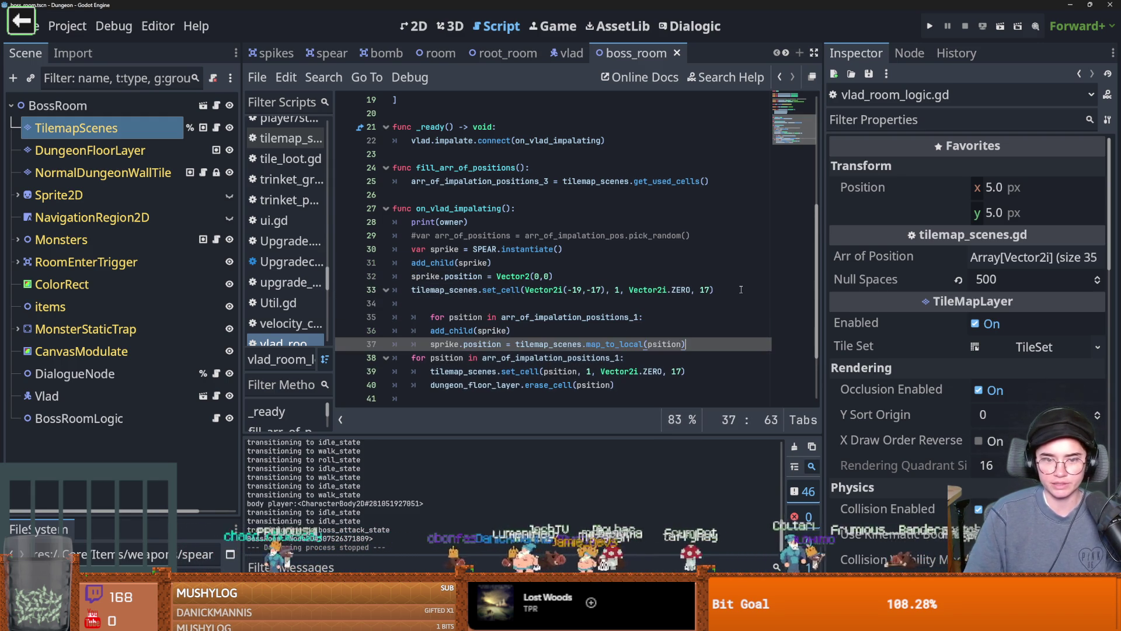
pyautogui.hotkey('ctrl', 'z')
pyautogui.hotkey('ctrl', 'y')
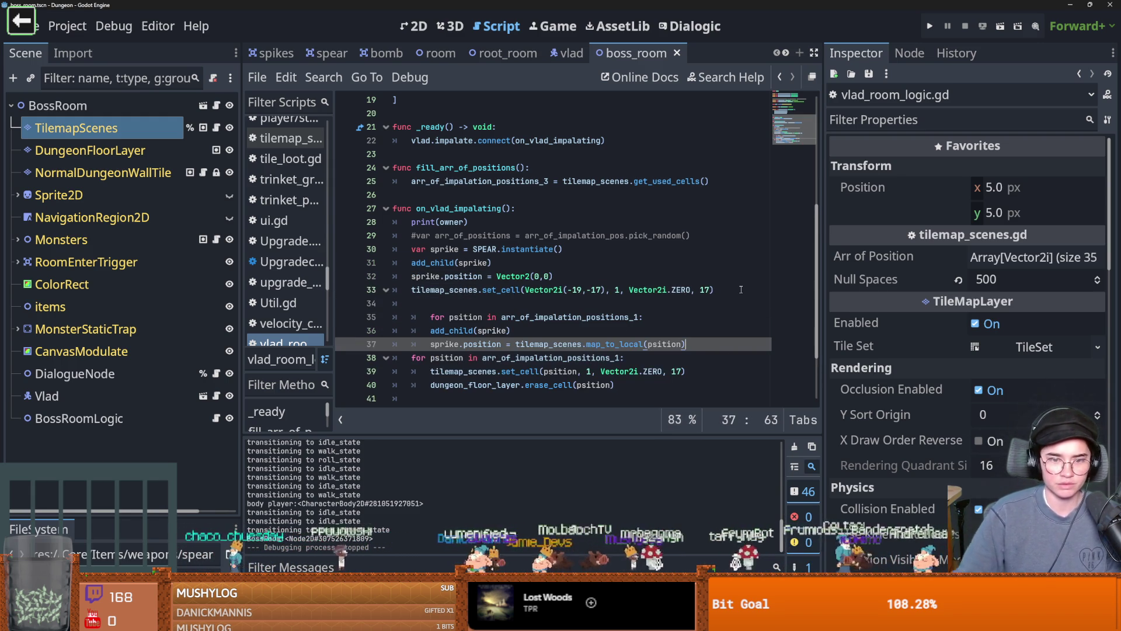
pyautogui.moveTo(501, 344); pyautogui.dragTo(439, 319)
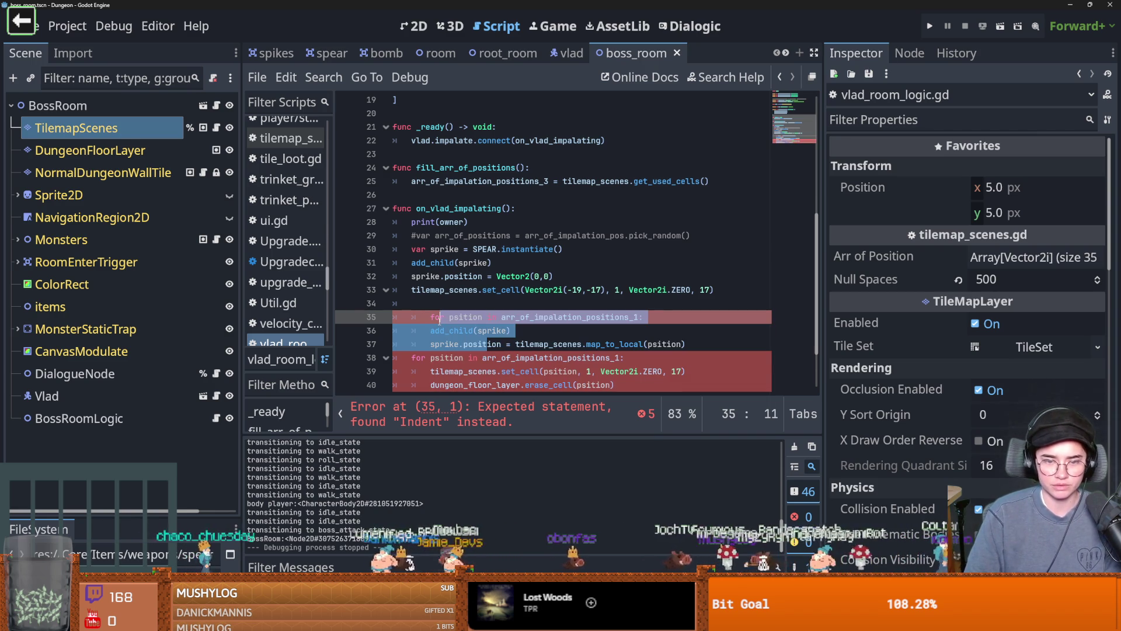
# - Comment out the spear-spawning loop on lines 35–37 and run the project with F5
pyautogui.moveTo(688, 344)
pyautogui.mouseDown()
pyautogui.moveTo(479, 331)
pyautogui.moveTo(421, 315)
pyautogui.mouseUp()
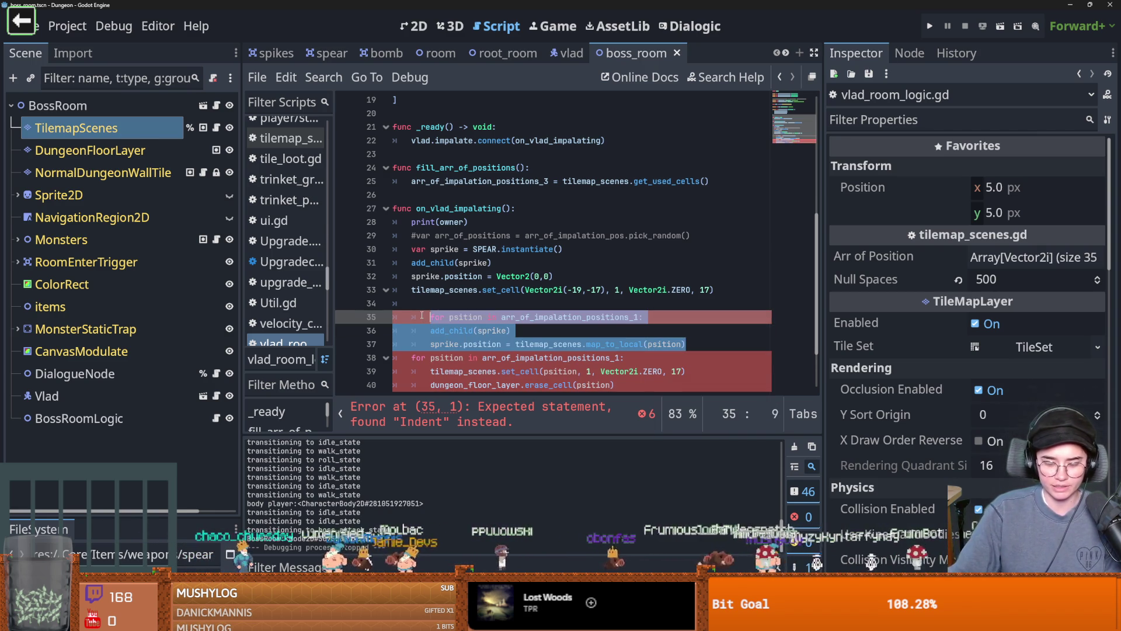
pyautogui.press('super+k')
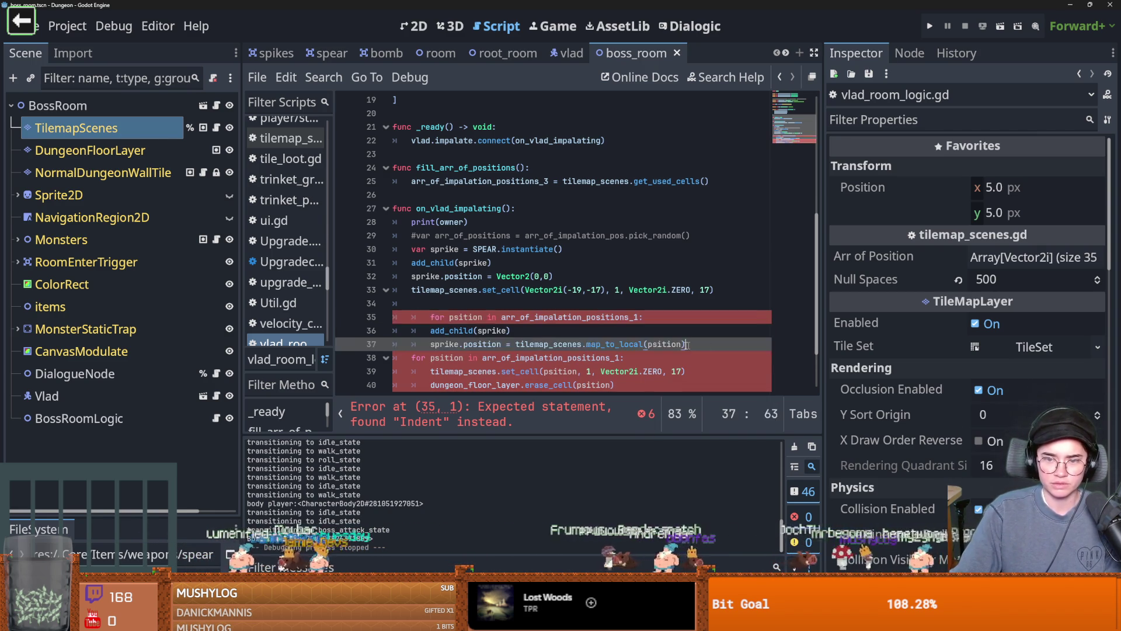
pyautogui.moveTo(687, 344); pyautogui.dragTo(380, 320)
pyautogui.write('k')
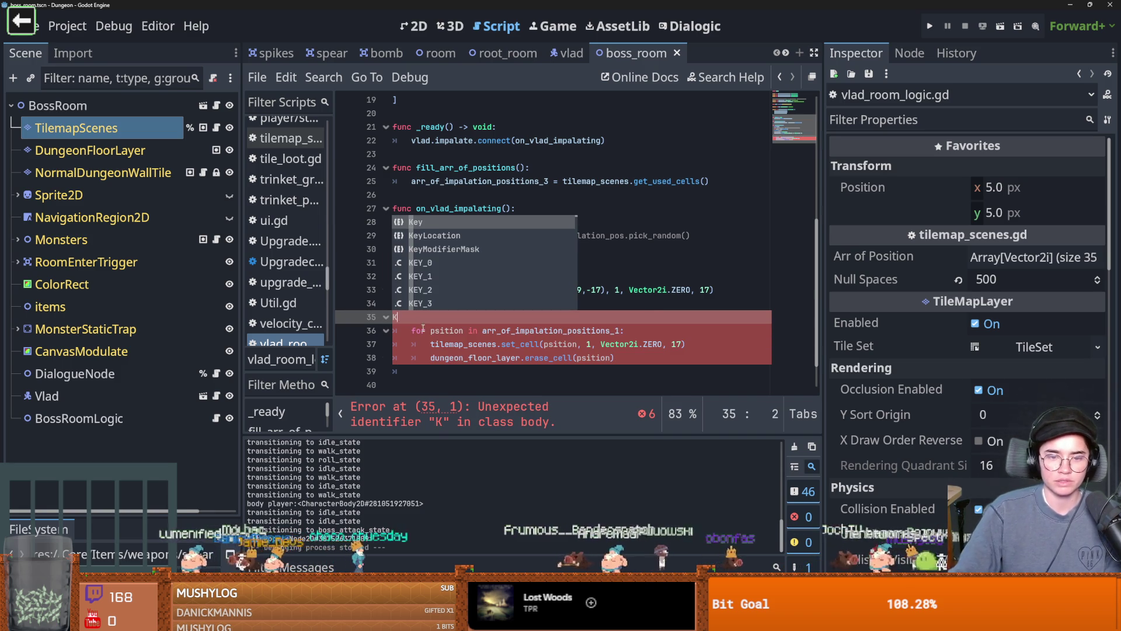
pyautogui.hotkey('ctrl', 'z')
pyautogui.press('super')
pyautogui.press('super')
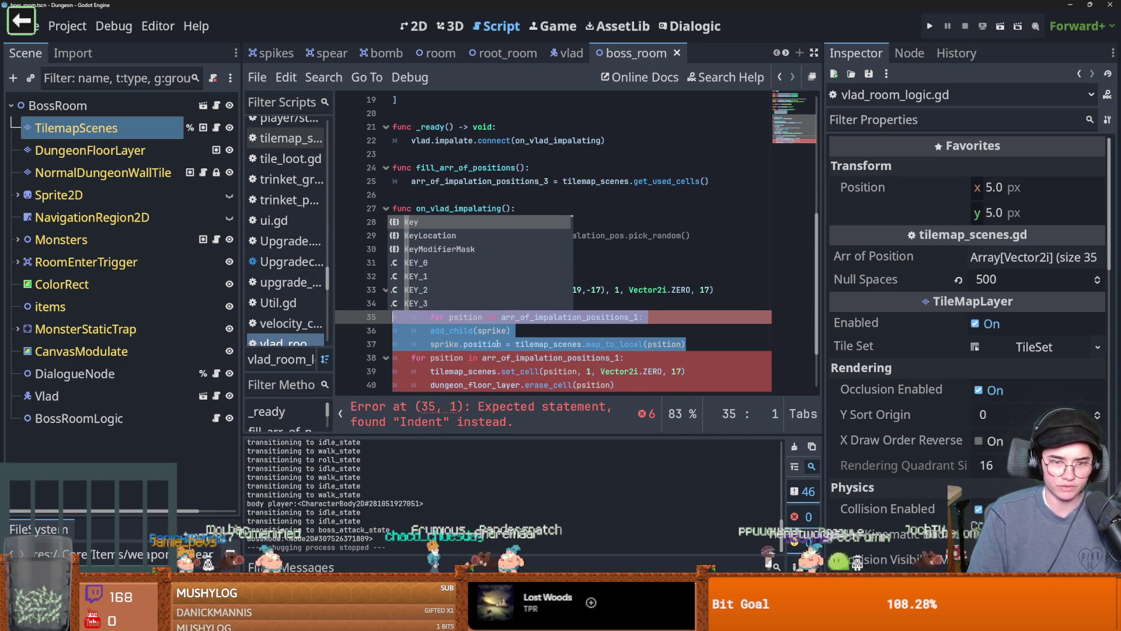
pyautogui.write('k')
pyautogui.hotkey('ctrl', 'z')
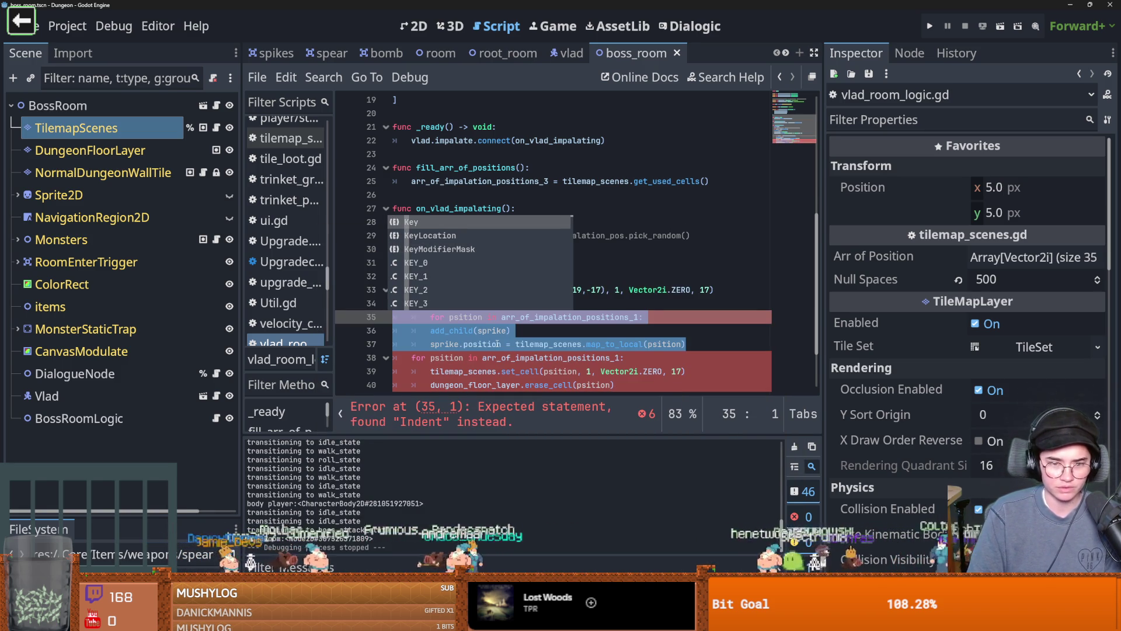
pyautogui.press('Escape')
pyautogui.hotkey('ctrl', 'k')
pyautogui.moveTo(527, 344); pyautogui.dragTo(433, 318)
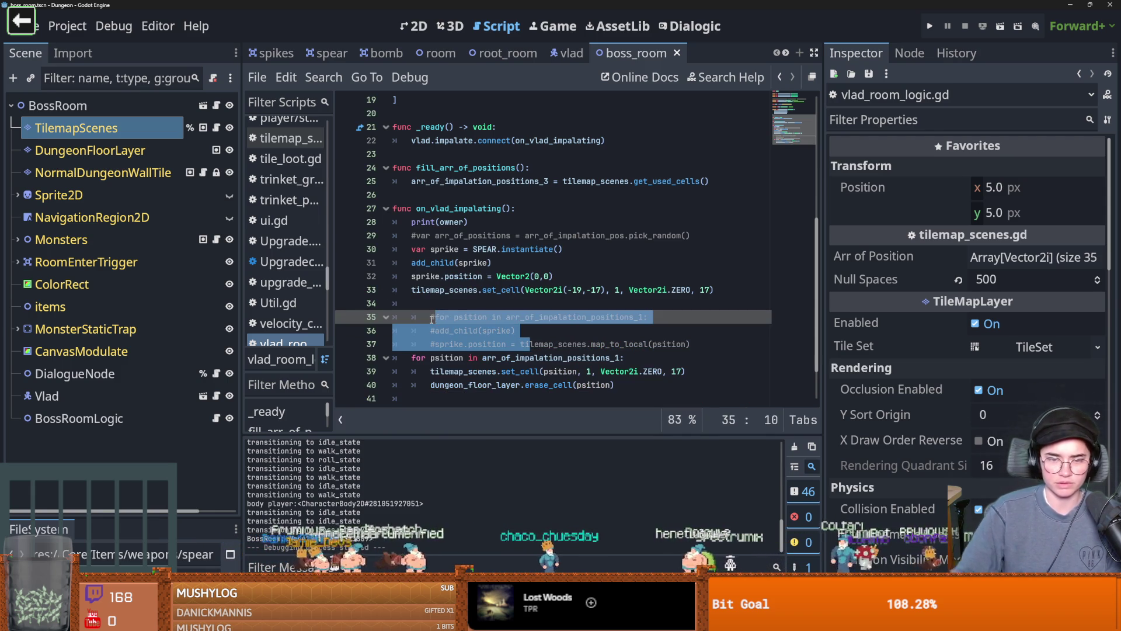
pyautogui.press('F5')
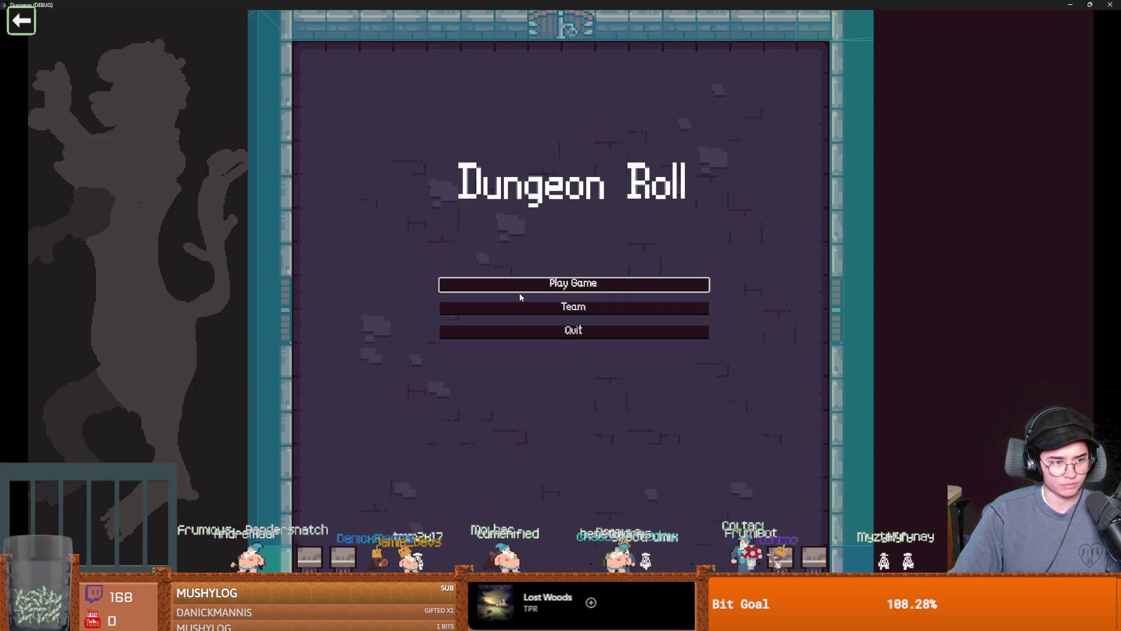
# - Start a new game as the Warrior and teleport before the boss with tp_to_before_boss
pyautogui.click(576, 283)
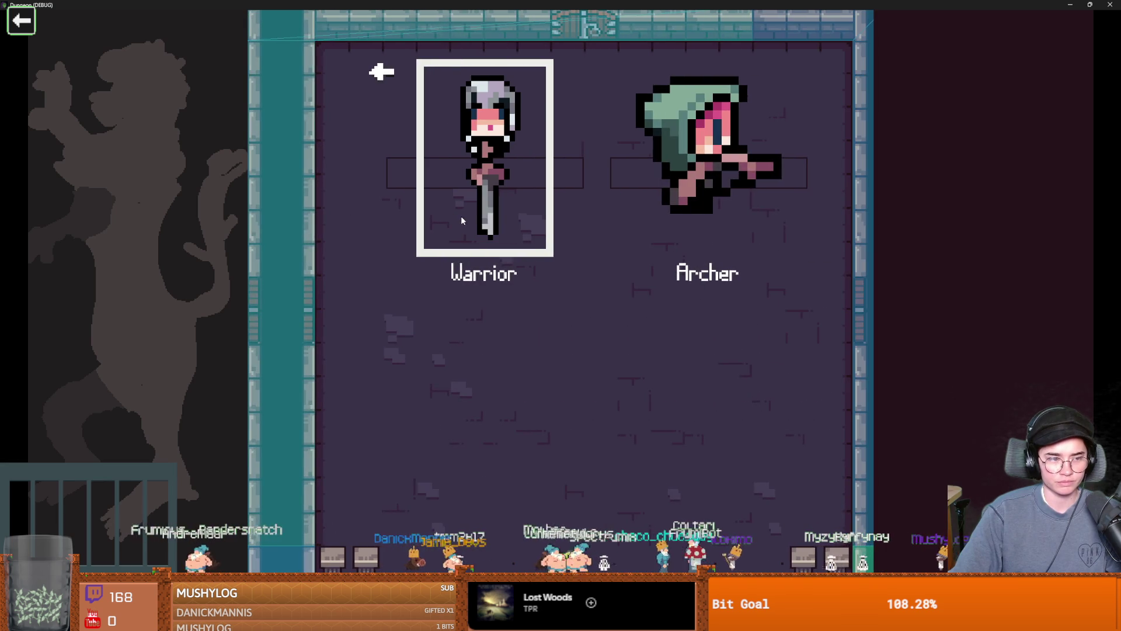
pyautogui.click(462, 220)
pyautogui.press('d')
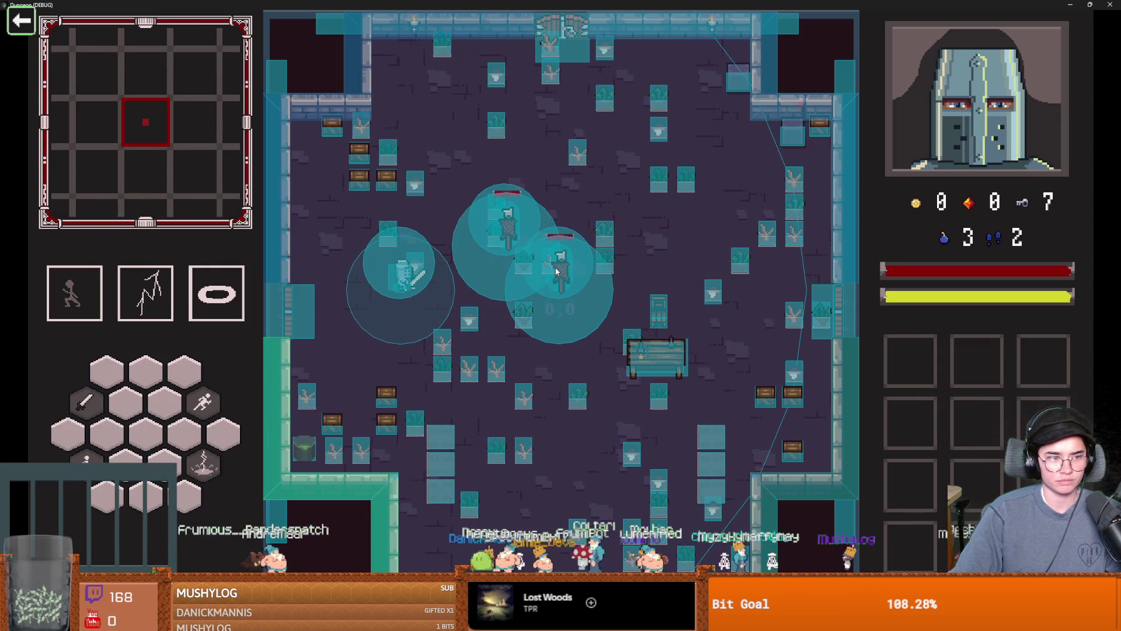
pyautogui.press('d')
pyautogui.press('s')
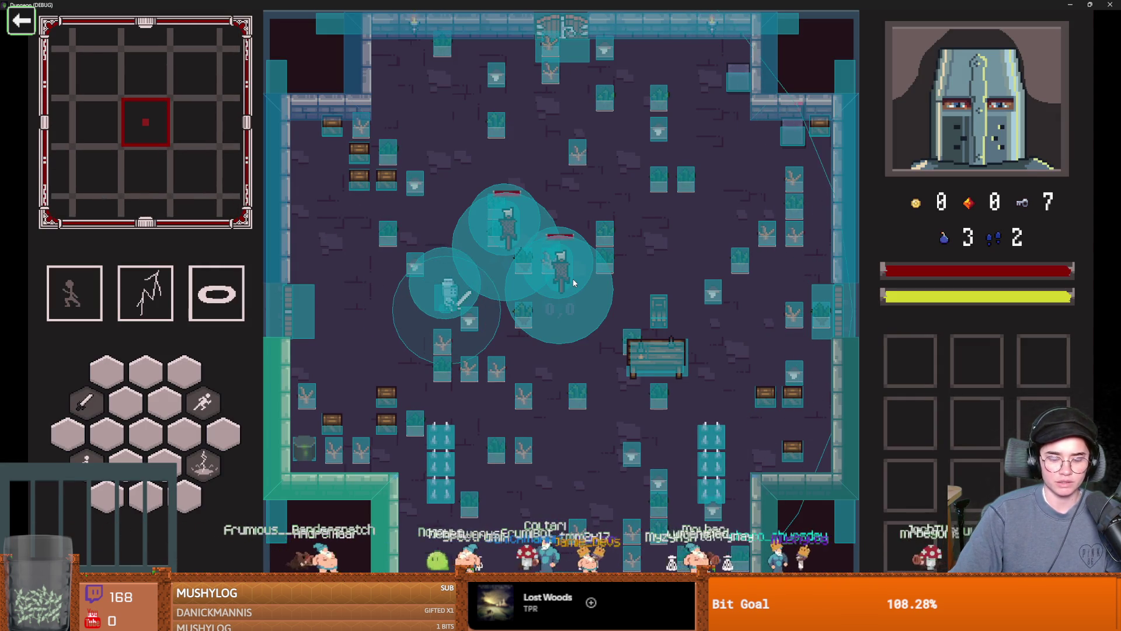
pyautogui.press('`')
pyautogui.write('tp')
pyautogui.press('Tab')
pyautogui.press('Return')
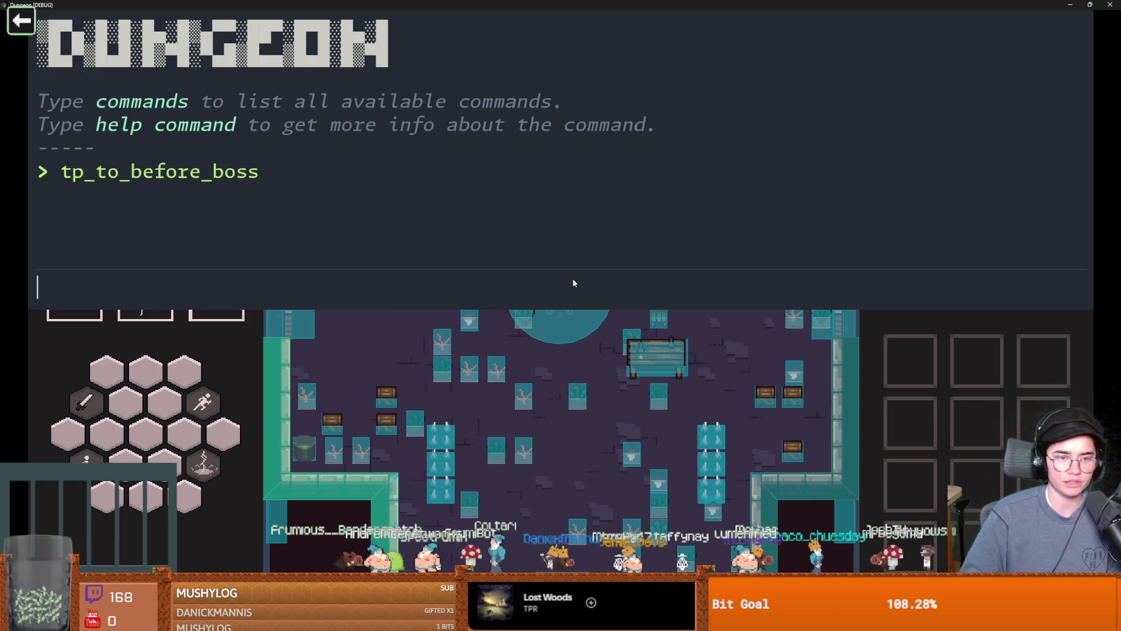
pyautogui.press('`')
# - Dash the Warrior right into Vlad's boss room, then view the editor's remote scene tree
pyautogui.press('d')
pyautogui.press('space')
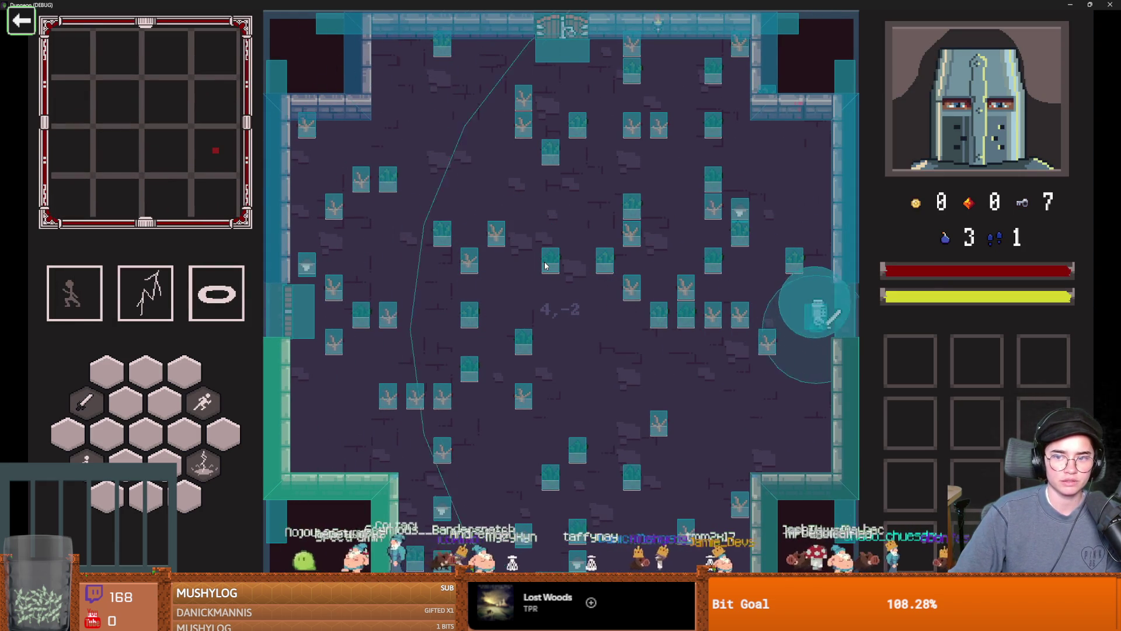
pyautogui.press('d')
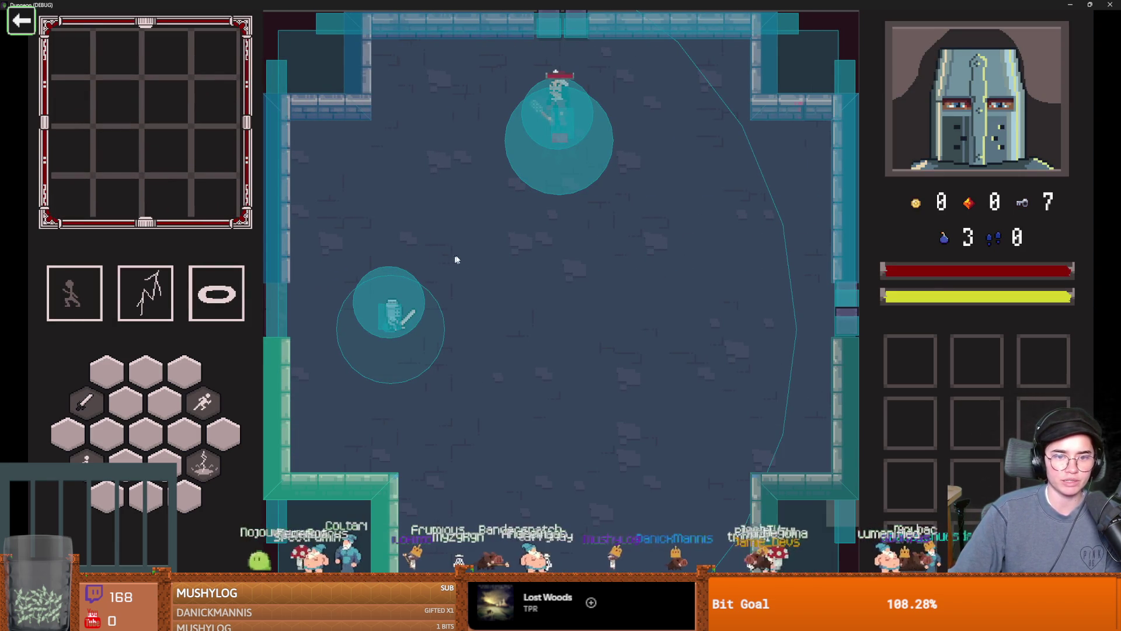
pyautogui.hotkey('alt', 'Tab')
pyautogui.click(62, 103)
pyautogui.click(97, 244)
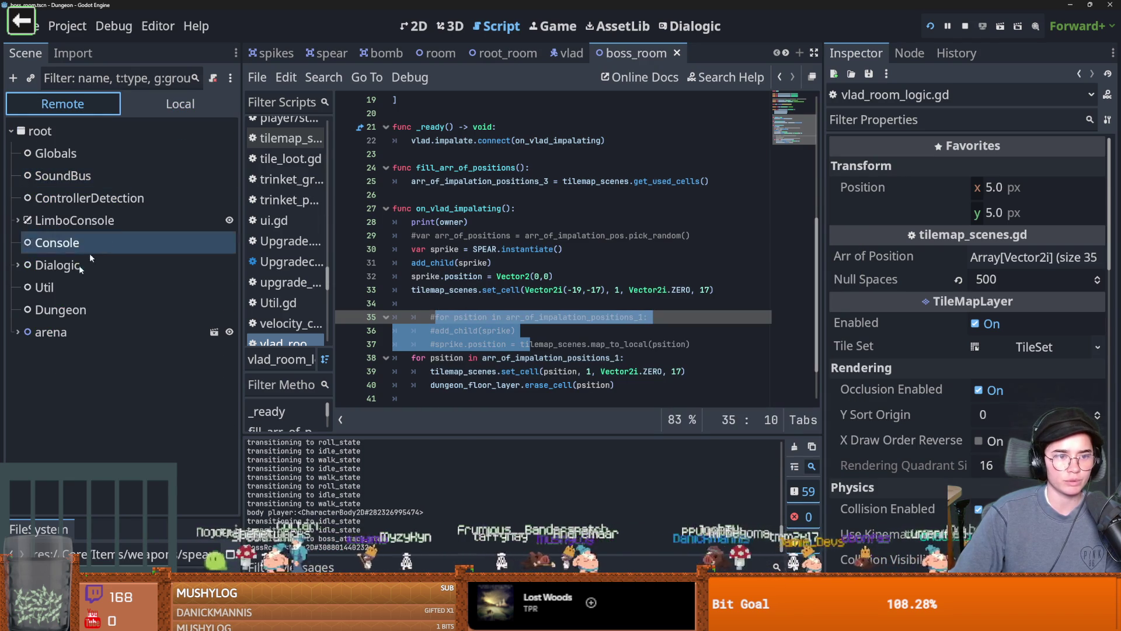
# - Expand arena > BossRoom > TilemapScenes in the running game's remote scene tree
pyautogui.click(18, 332)
pyautogui.scroll(-2, 44, 334)
pyautogui.click(24, 306)
pyautogui.scroll(-4, 118, 334)
pyautogui.click(77, 278)
pyautogui.click(31, 277)
pyautogui.click(82, 300)
pyautogui.click(38, 300)
pyautogui.scroll(-5, 98, 328)
pyautogui.scroll(-10, 99, 329)
pyautogui.click(119, 333)
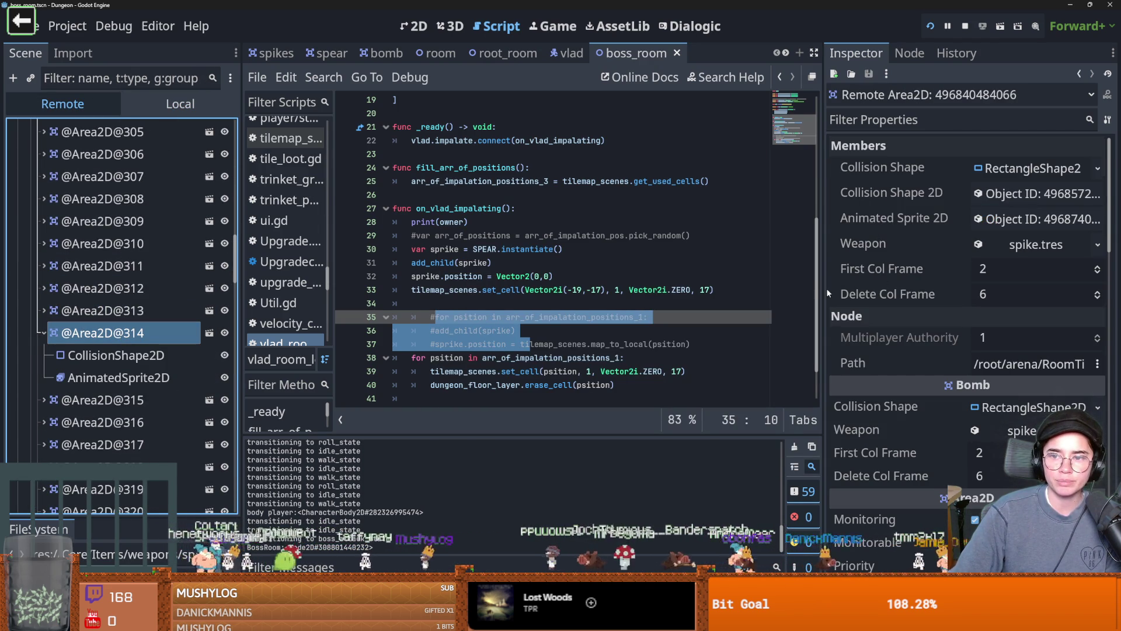
pyautogui.moveTo(823, 290); pyautogui.dragTo(664, 292)
pyautogui.scroll(-5, 759, 386)
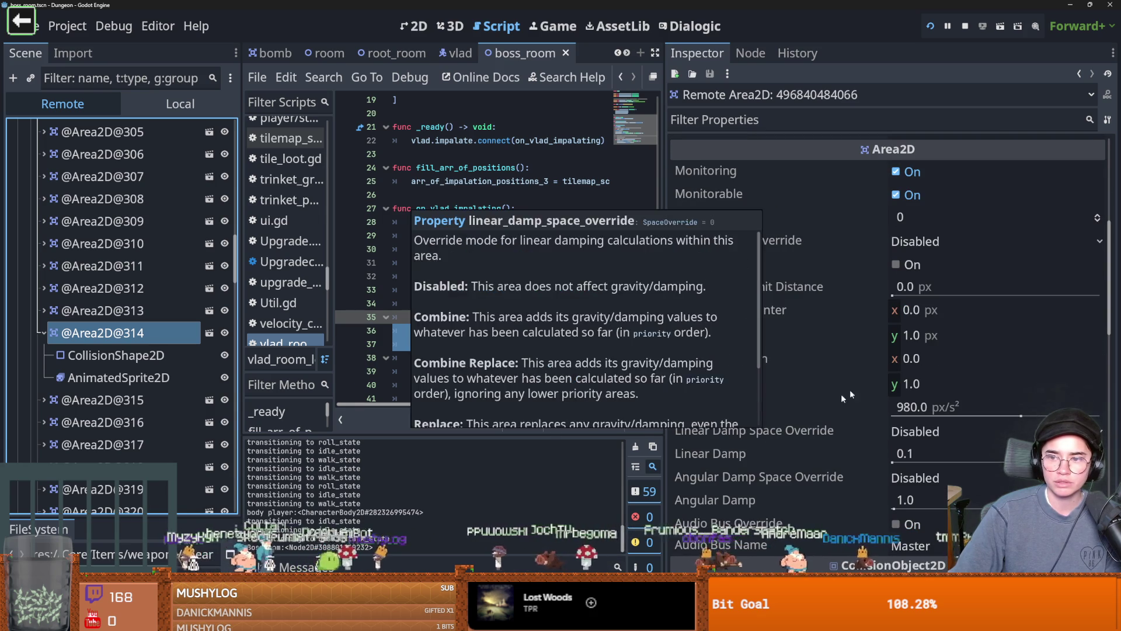
pyautogui.scroll(-8, 826, 413)
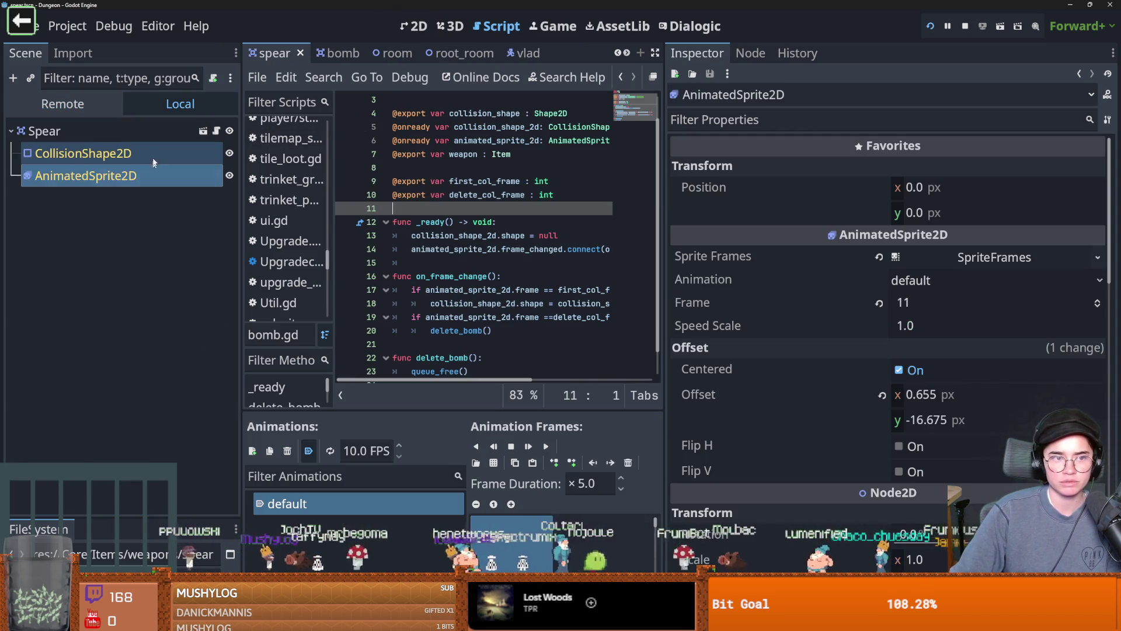
# - Show the spear scene in 2D, select its AnimatedSprite2D and stop the animation preview
pyautogui.click(110, 131)
pyautogui.click(187, 175)
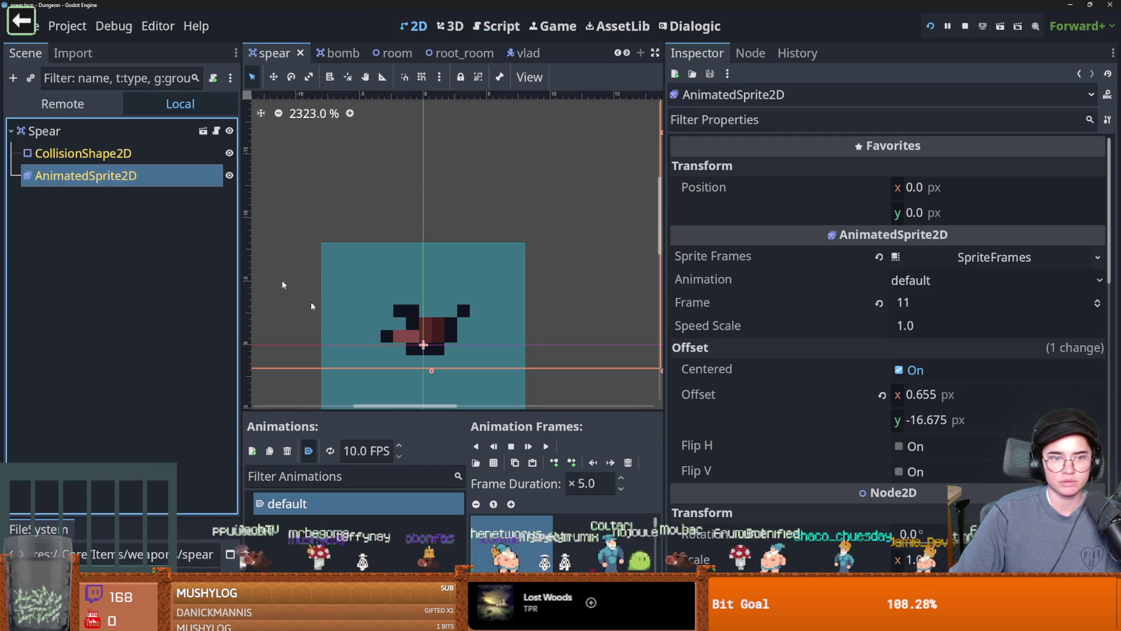
pyautogui.click(511, 446)
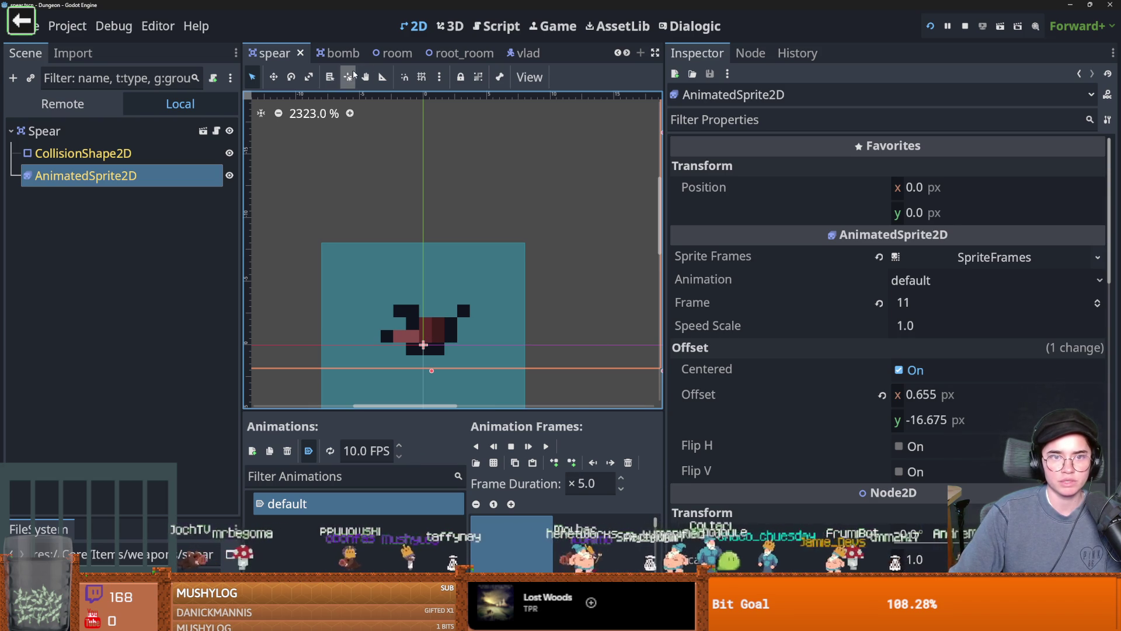
# - Scroll through the open scene tabs and bring up the boss_room scene
pyautogui.click(626, 53)
pyautogui.click(627, 53)
pyautogui.click(626, 53)
pyautogui.click(626, 54)
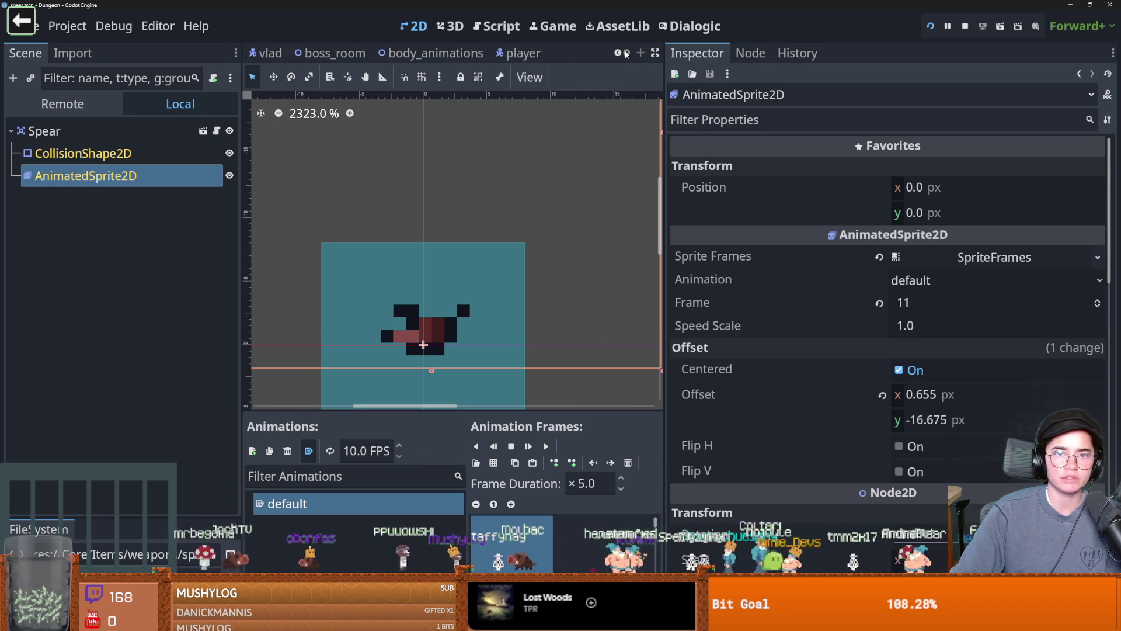
pyautogui.click(618, 54)
pyautogui.click(618, 53)
pyautogui.click(618, 53)
pyautogui.click(618, 53)
pyautogui.click(618, 54)
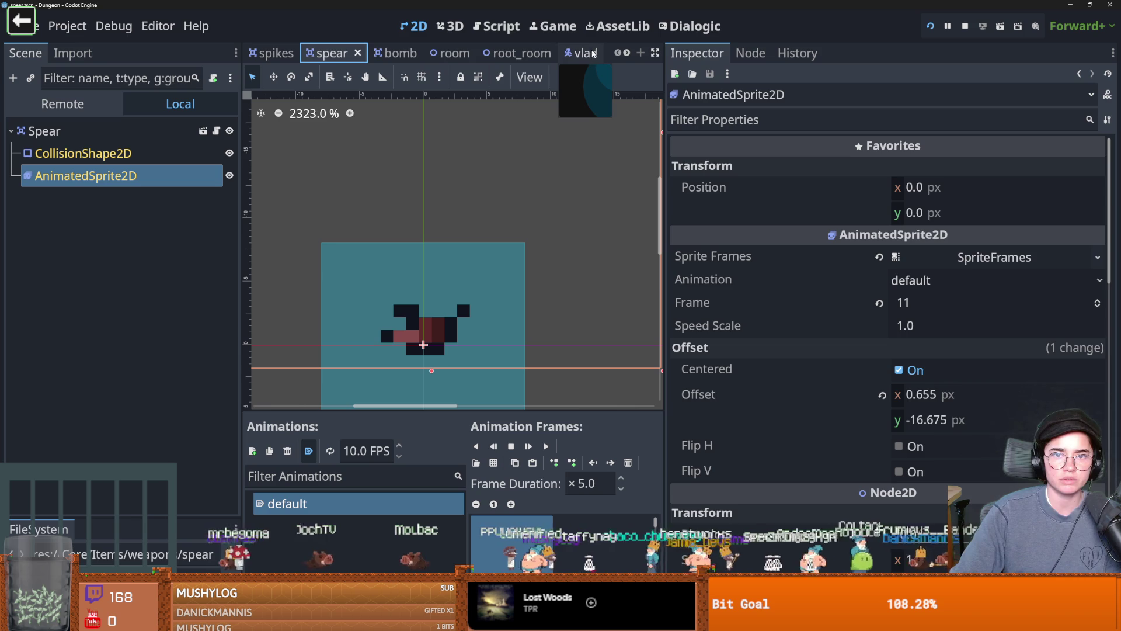
pyautogui.click(627, 53)
pyautogui.click(627, 53)
pyautogui.click(627, 54)
pyautogui.click(627, 54)
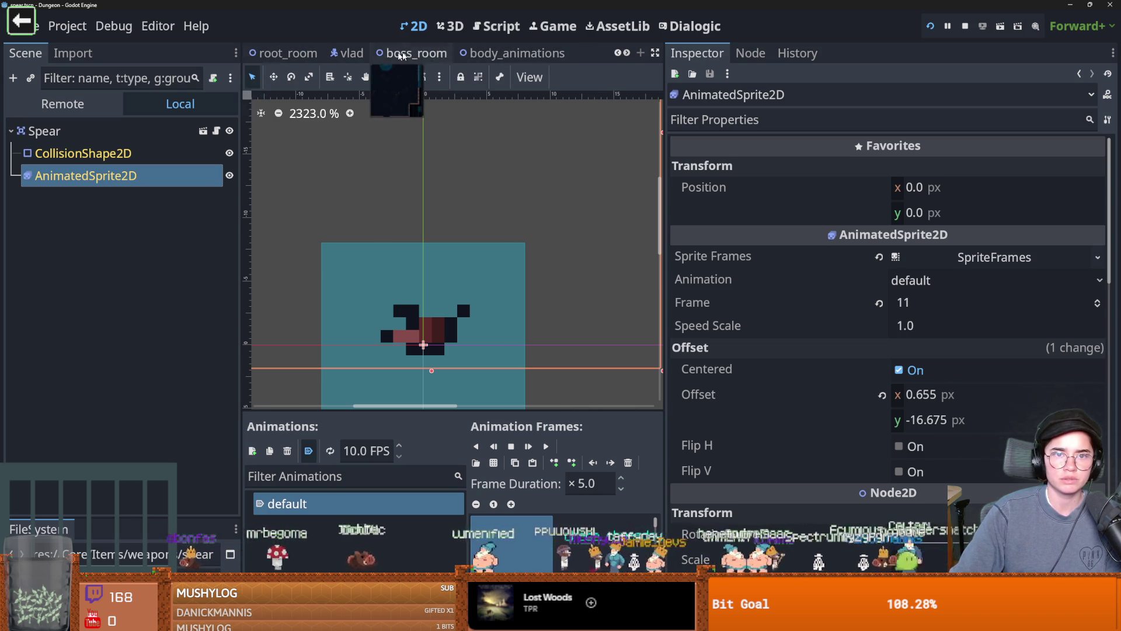
pyautogui.click(415, 53)
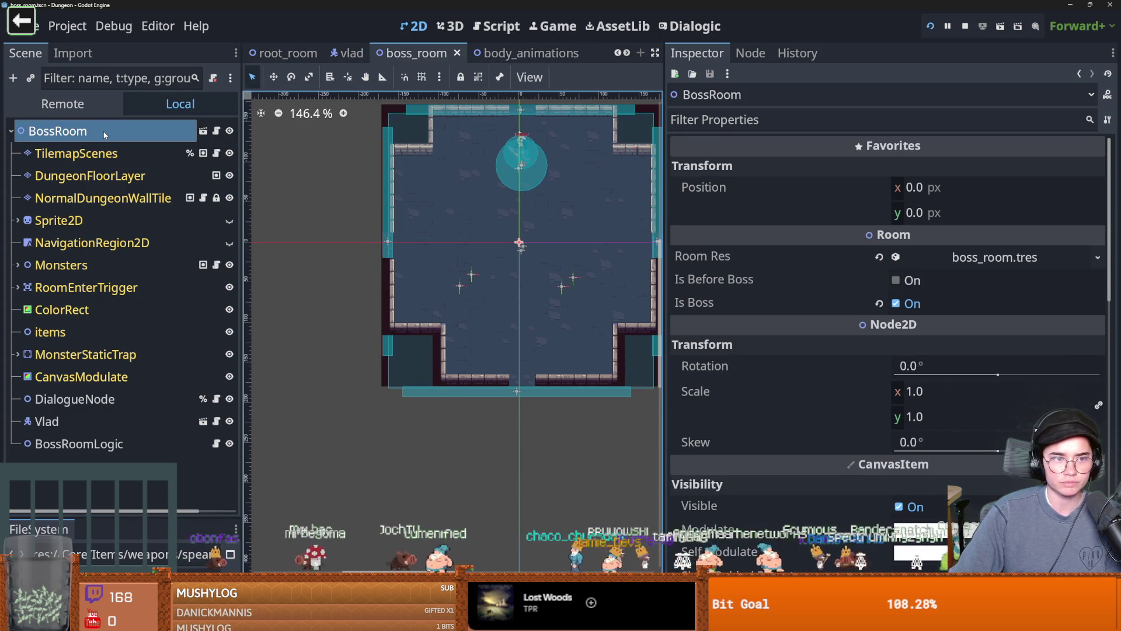
# - Instantiate spear.tscn into BossRoom and place it at position (-40, 72)
pyautogui.click(31, 78)
pyautogui.write('spear')
pyautogui.press('Return')
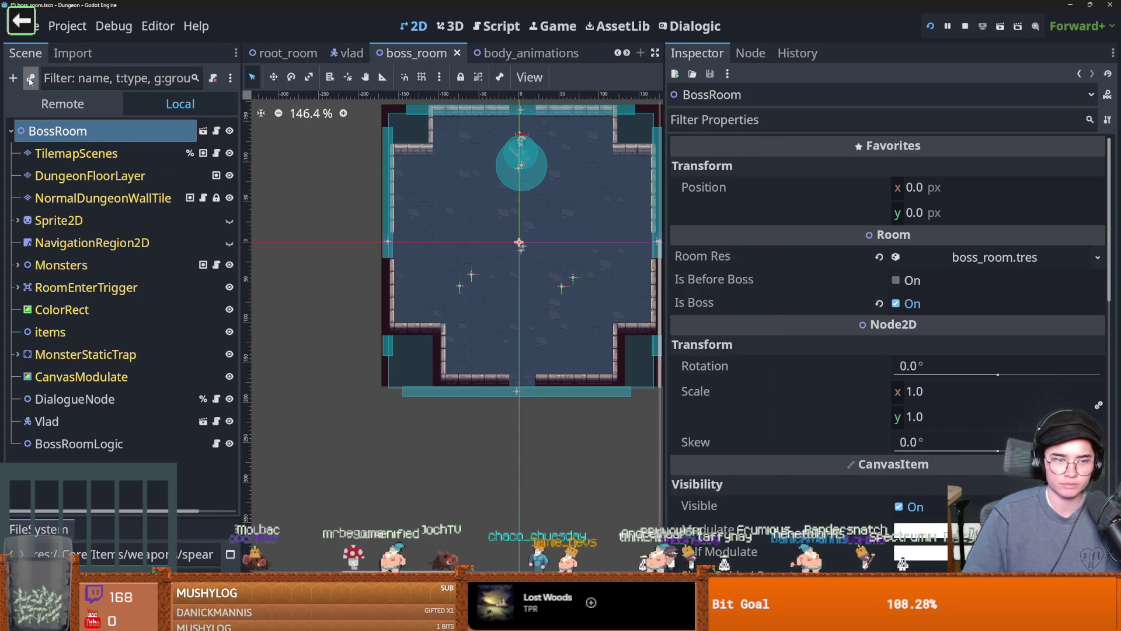
pyautogui.click(935, 194)
pyautogui.write('-40')
pyautogui.press('Return')
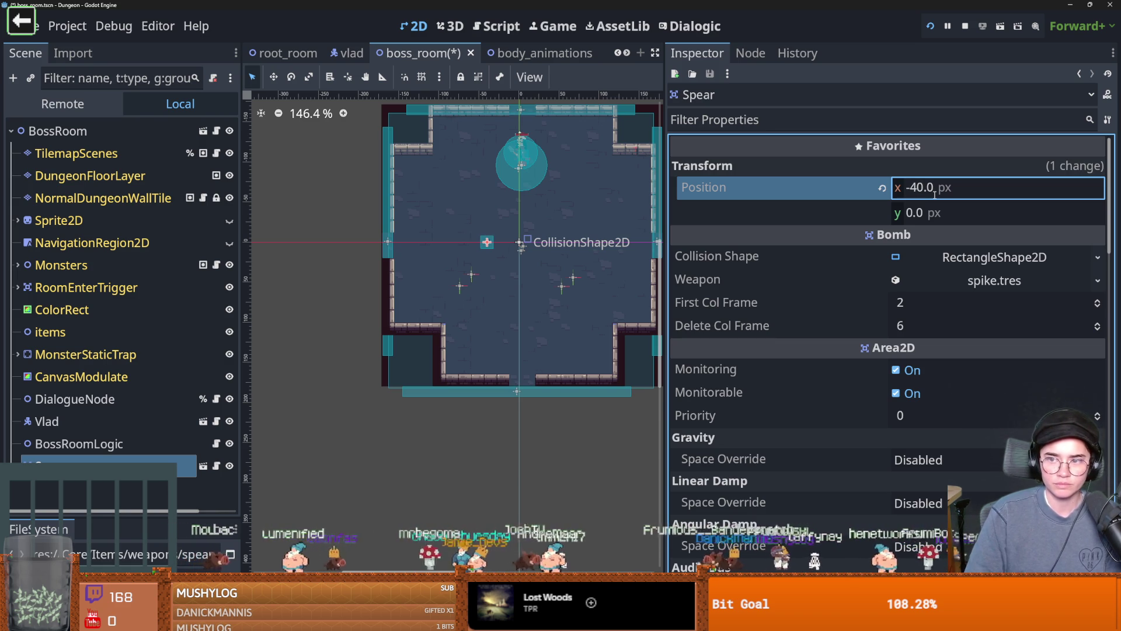
pyautogui.click(940, 210)
pyautogui.write('72')
pyautogui.press('Return')
# - Open the placed Spear instance's scene for editing
pyautogui.scroll(3, 521, 306)
pyautogui.scroll(15, 428, 324)
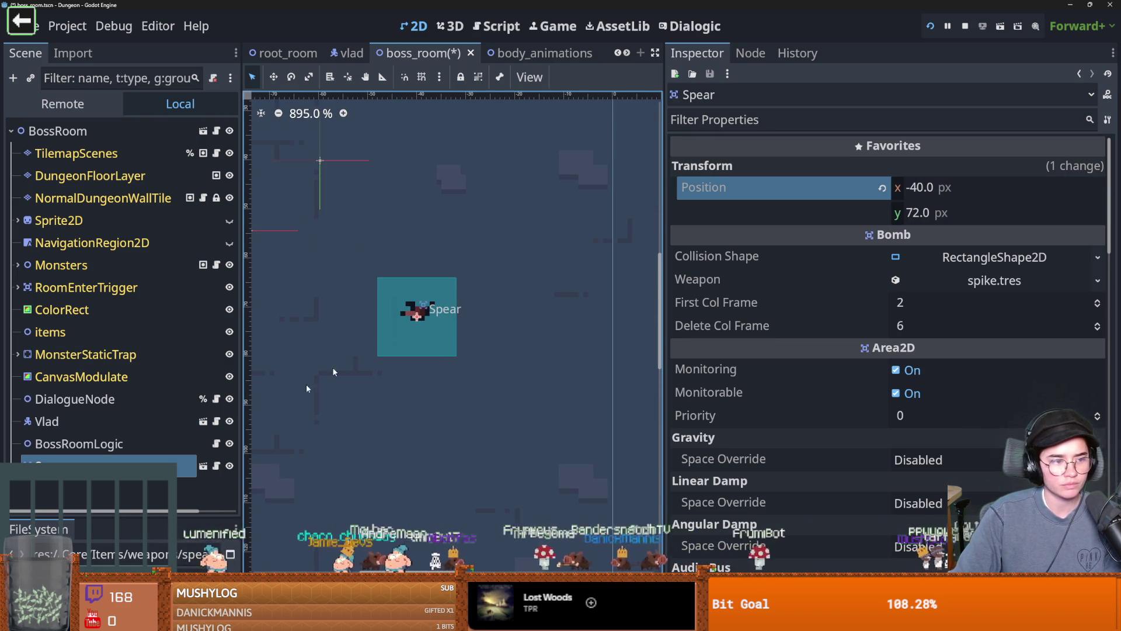
pyautogui.click(204, 465)
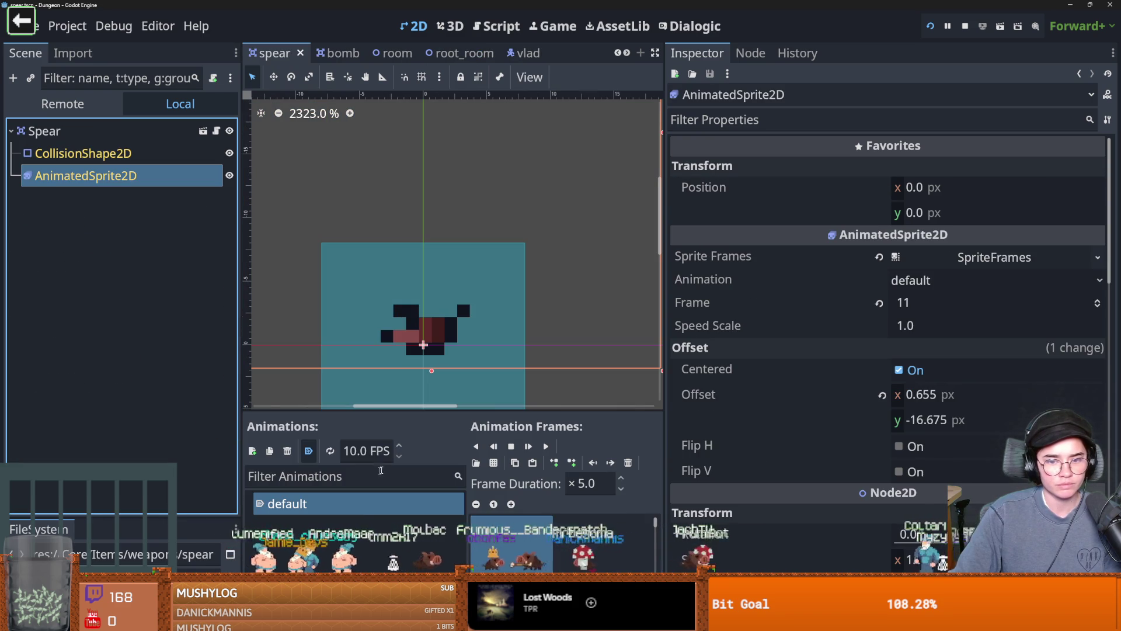
# - Preview the spear animation and enlarge the Animation Frames panel
pyautogui.click(546, 446)
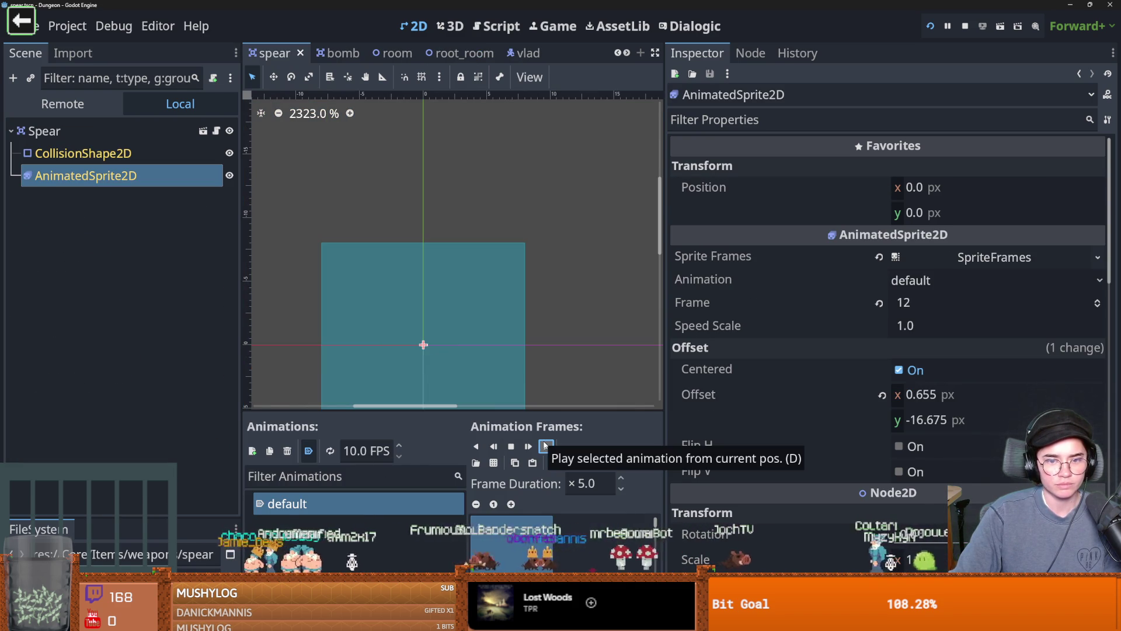
pyautogui.click(546, 446)
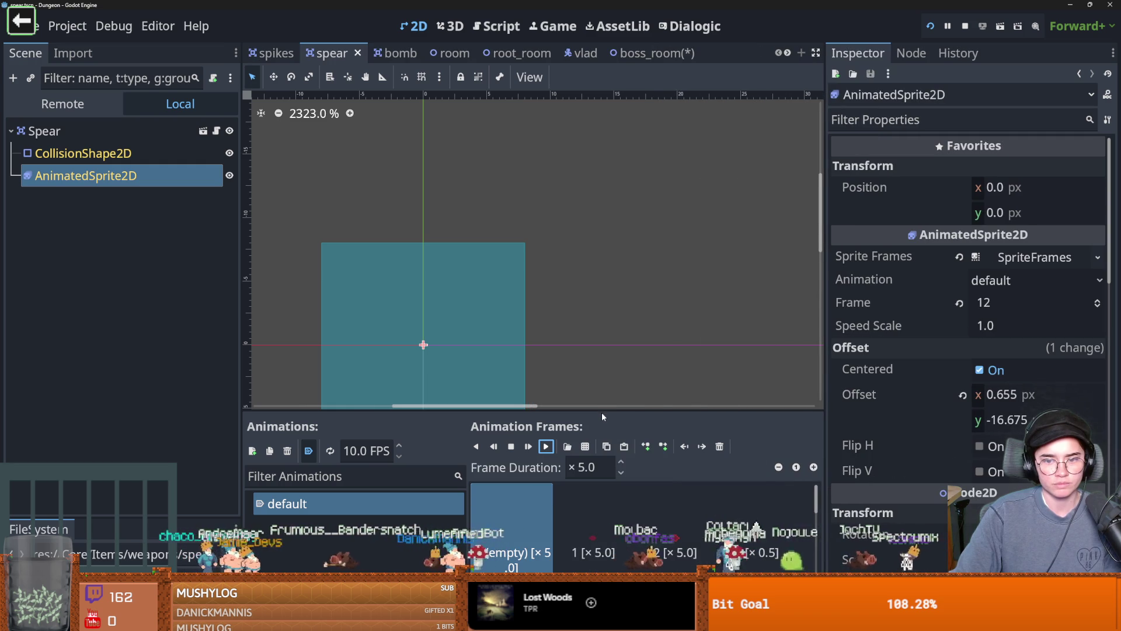
pyautogui.moveTo(602, 411); pyautogui.dragTo(600, 385)
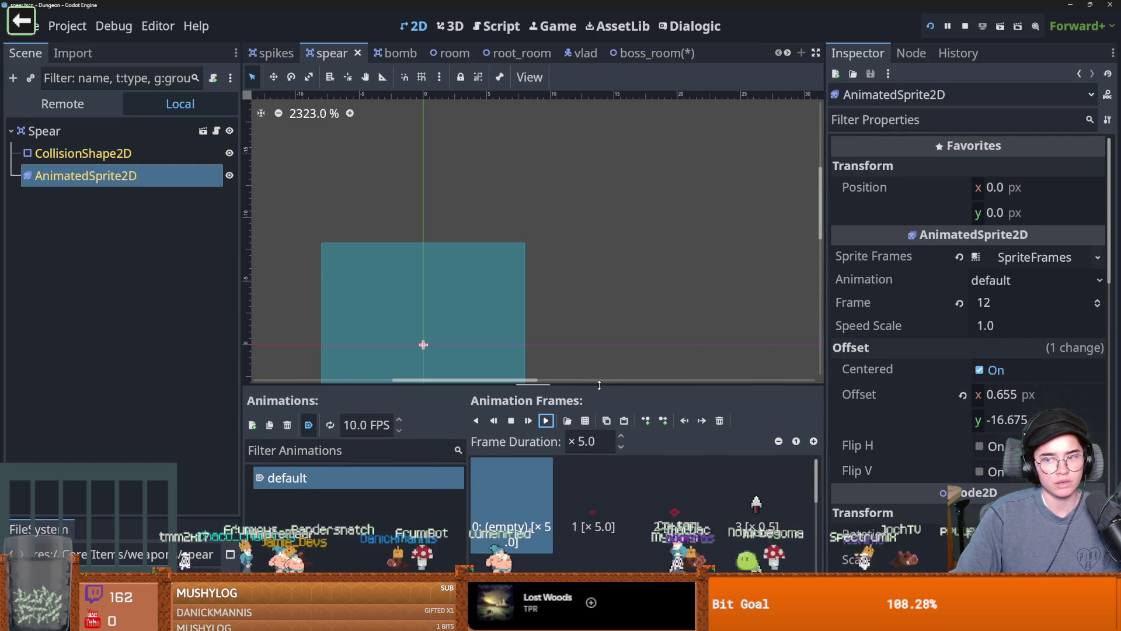
pyautogui.scroll(-2, 746, 411)
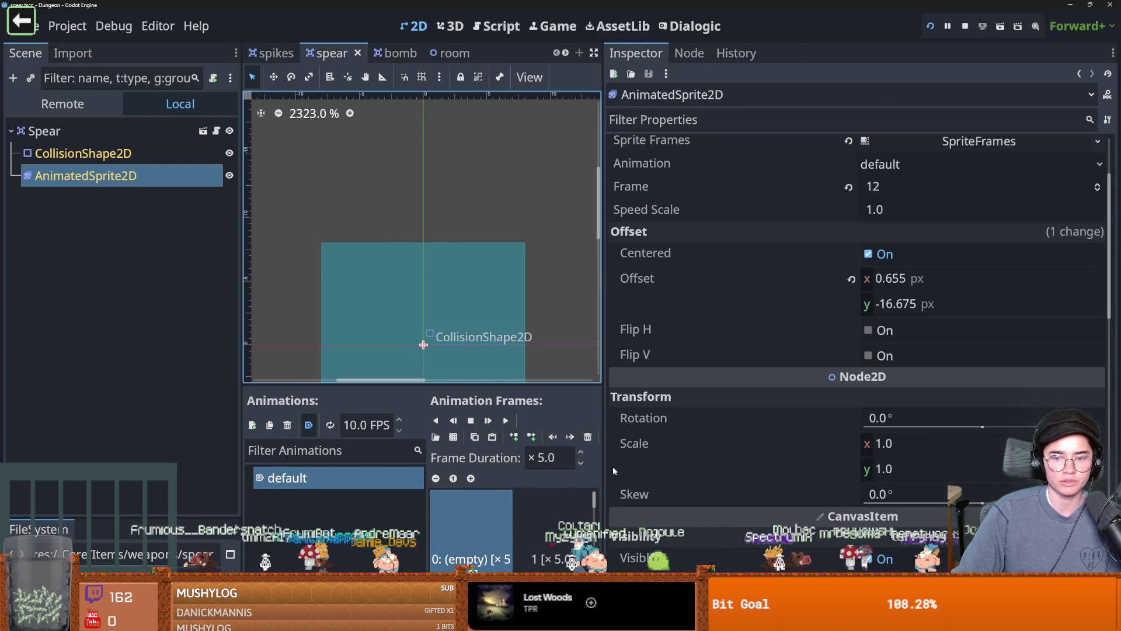
pyautogui.moveTo(604, 465); pyautogui.dragTo(813, 465)
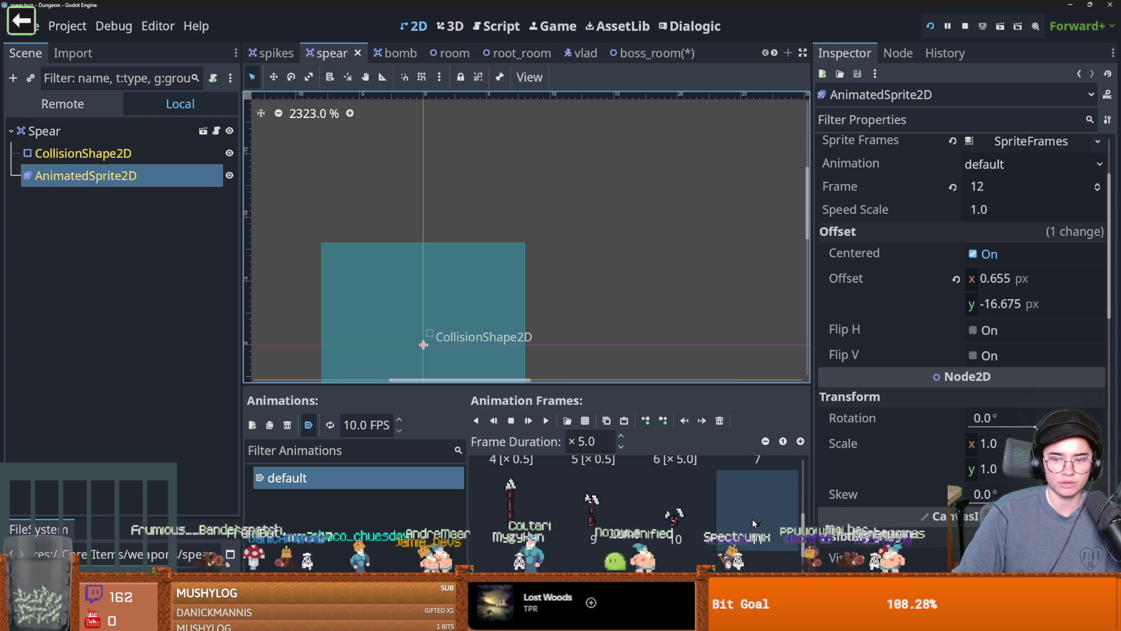
# - Delete the empty frame 12 from the spear animation and save the spear scene
pyautogui.click(758, 508)
pyautogui.scroll(-1, 758, 497)
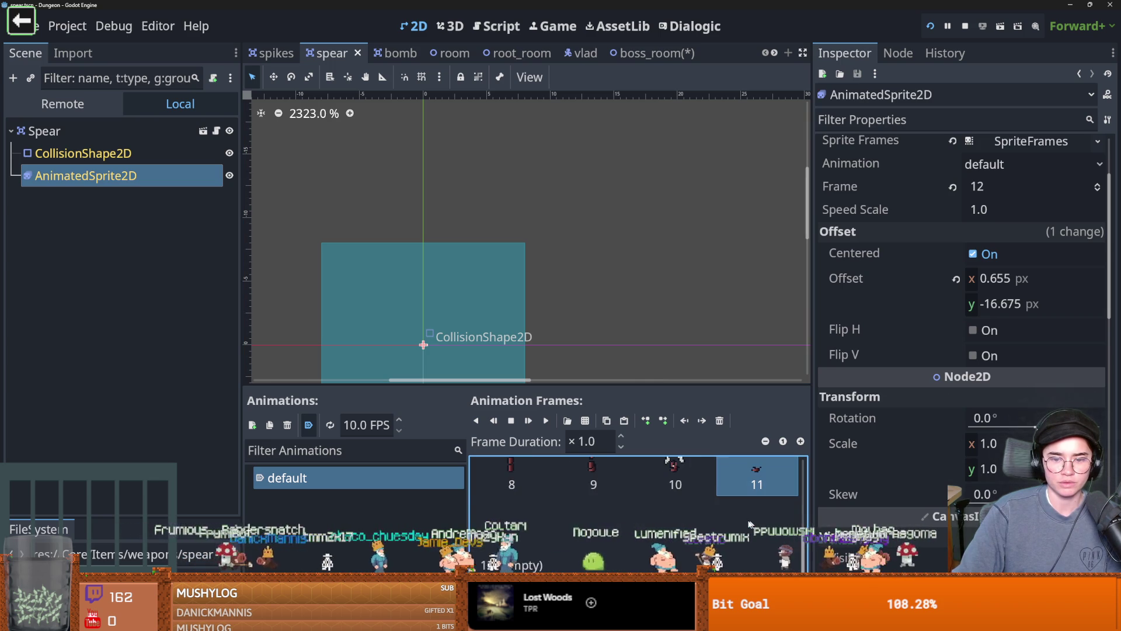
pyautogui.click(720, 421)
pyautogui.hotkey('ctrl', 's')
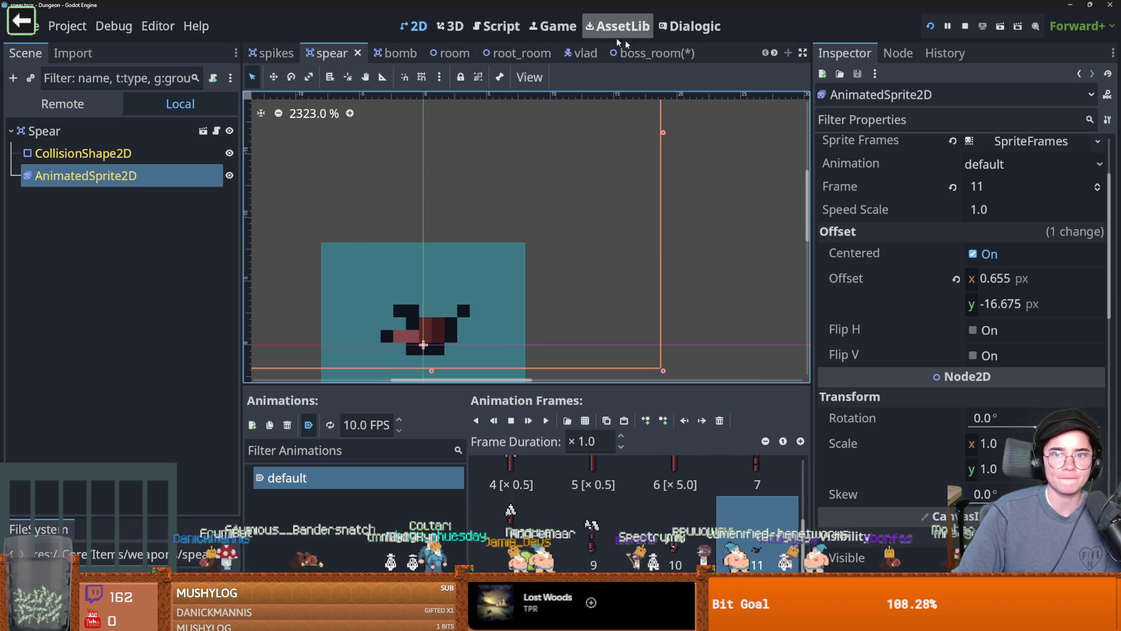
# - Switch to boss_room and save it
pyautogui.click(643, 53)
pyautogui.hotkey('ctrl', 's')
pyautogui.scroll(-8, 354, 271)
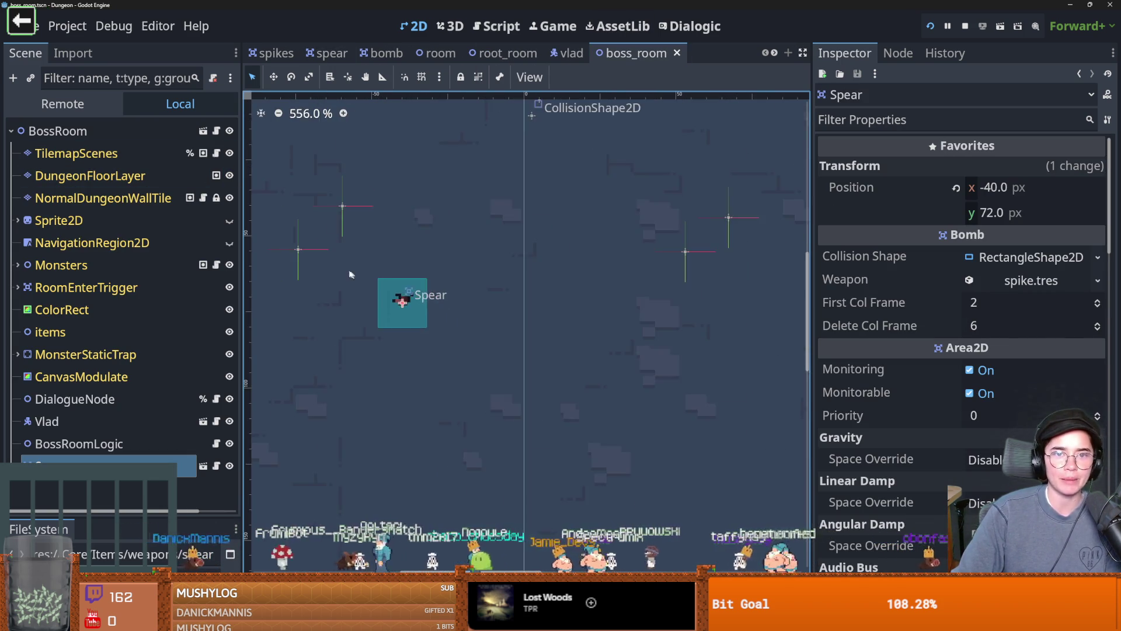
# - Hide DungeonFloorLayer, save boss_room, select the ColorRect background and run the project
pyautogui.click(229, 175)
pyautogui.scroll(-5, 454, 320)
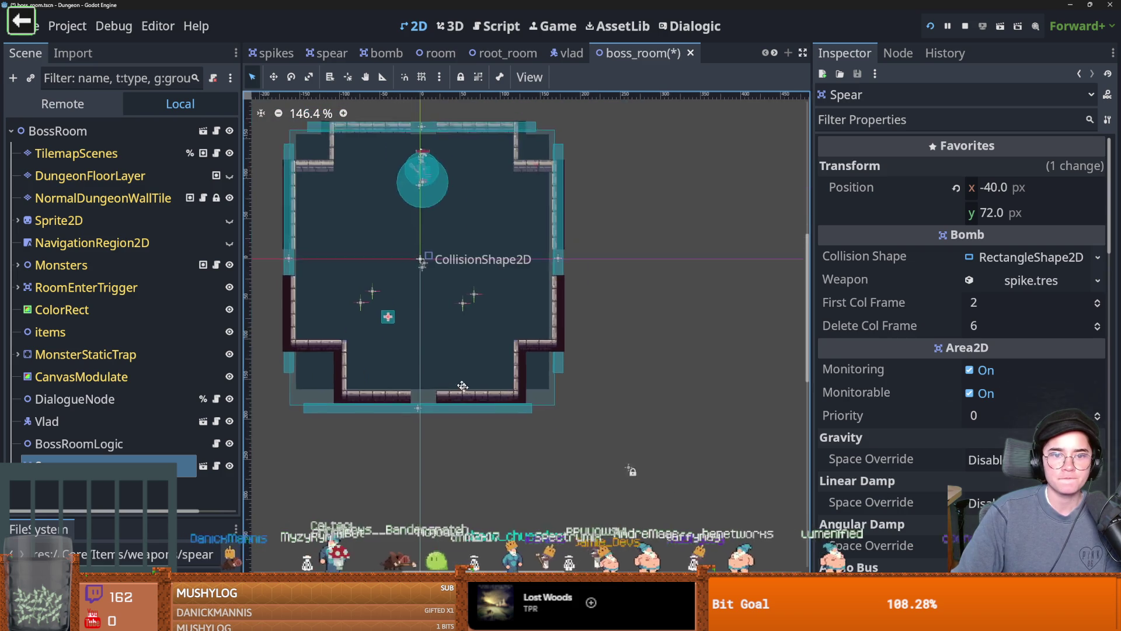
pyautogui.hotkey('ctrl', 's')
pyautogui.click(498, 233)
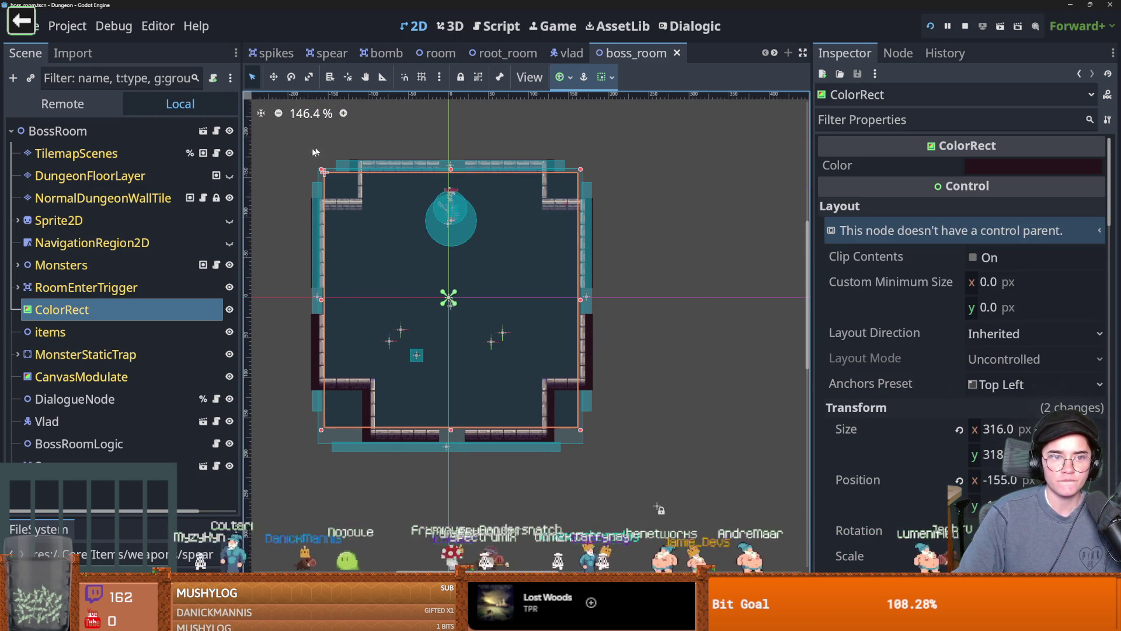
pyautogui.click(930, 27)
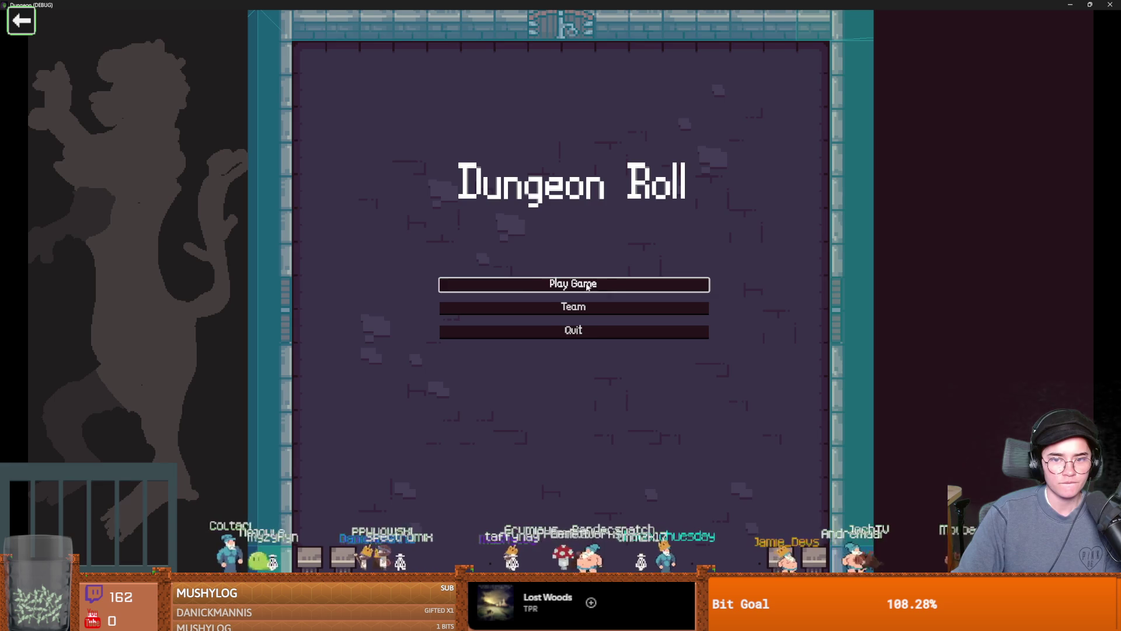
# - Start a new Warrior game and teleport before the boss with tp_to_before_boss
pyautogui.click(581, 285)
pyautogui.press('Return')
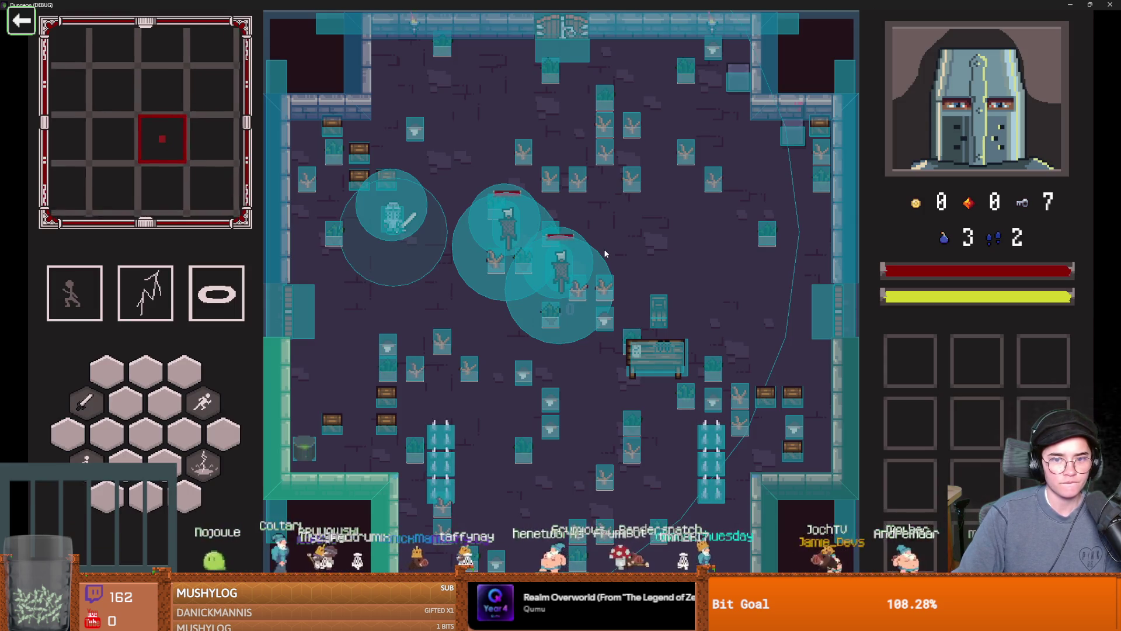
pyautogui.press('`')
pyautogui.write('tp')
pyautogui.press('Tab')
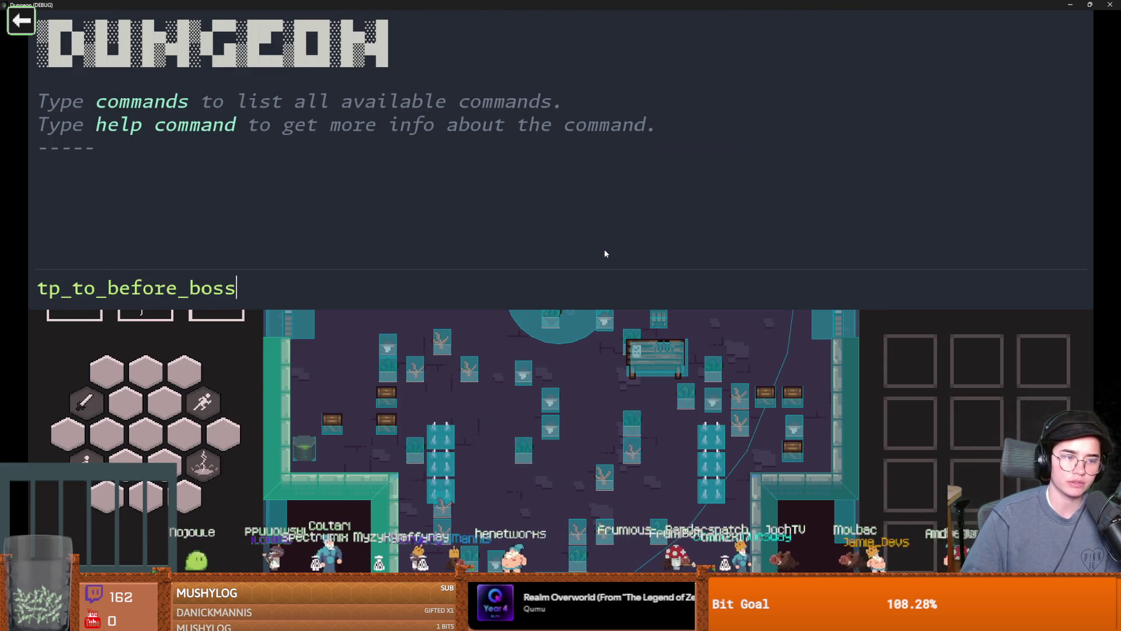
pyautogui.press('Return')
pyautogui.press('`')
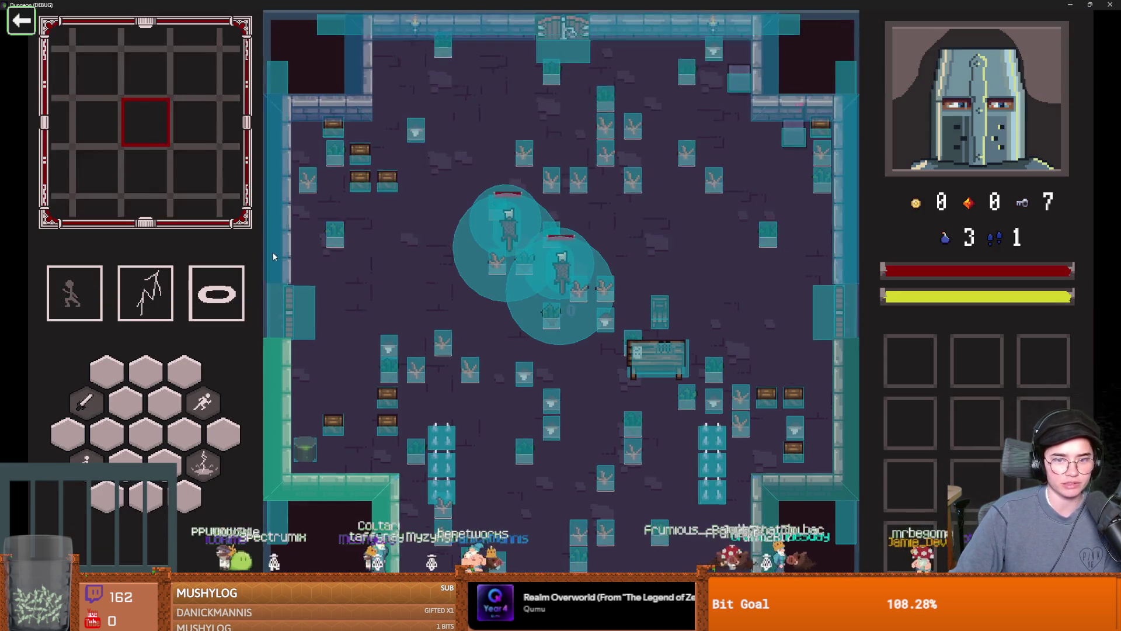
# - Move the knight into Vlad's boss room, then shrink the game window
pyautogui.press('s')
pyautogui.press('space')
pyautogui.press('a')
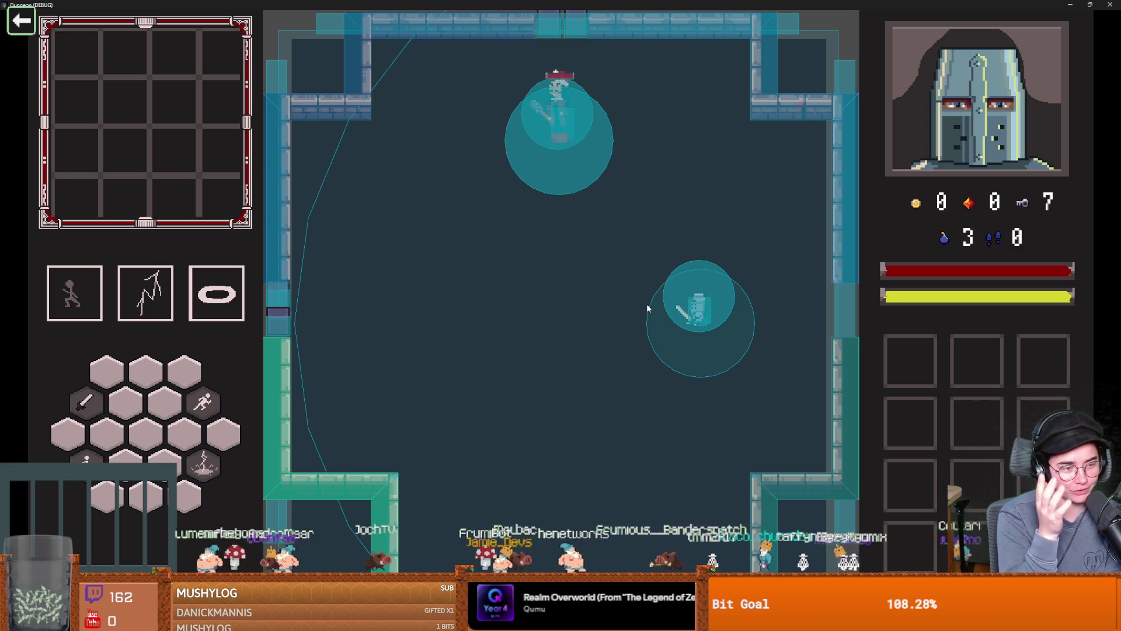
pyautogui.press('super+Down')
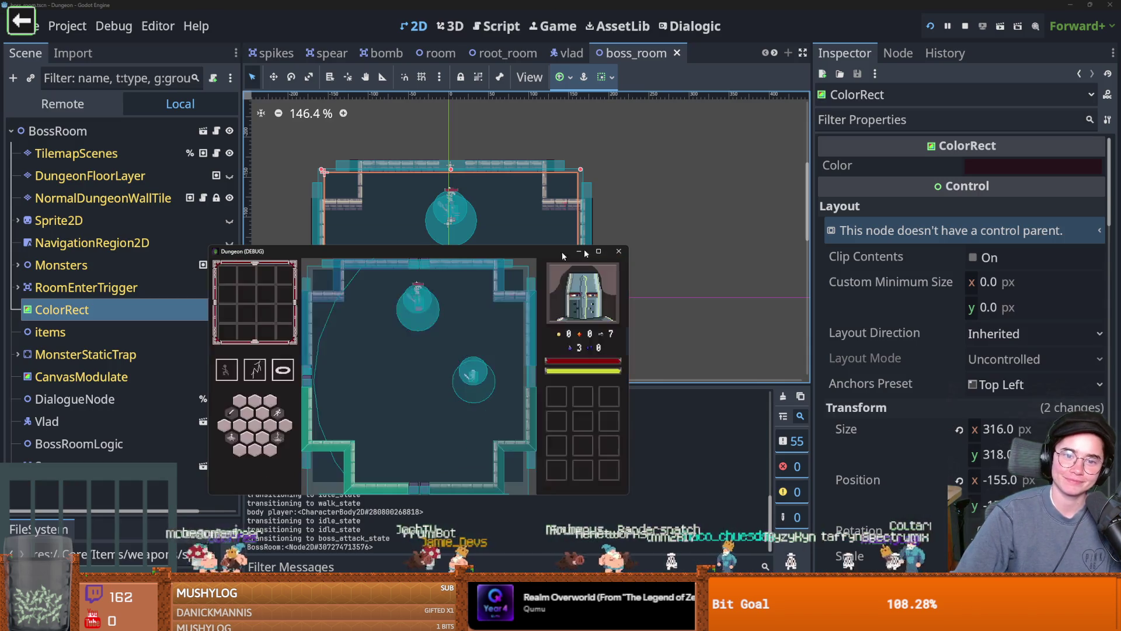
# - Close the game and inspect MonsterStaticTrap's collision shapes in root_room
pyautogui.click(619, 252)
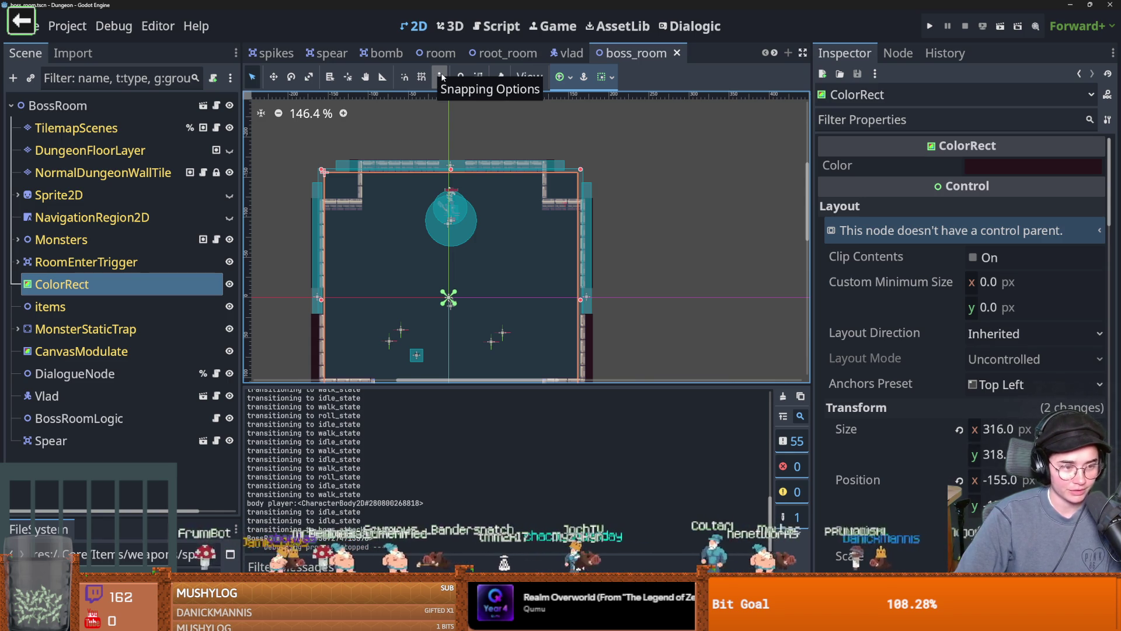
pyautogui.click(506, 53)
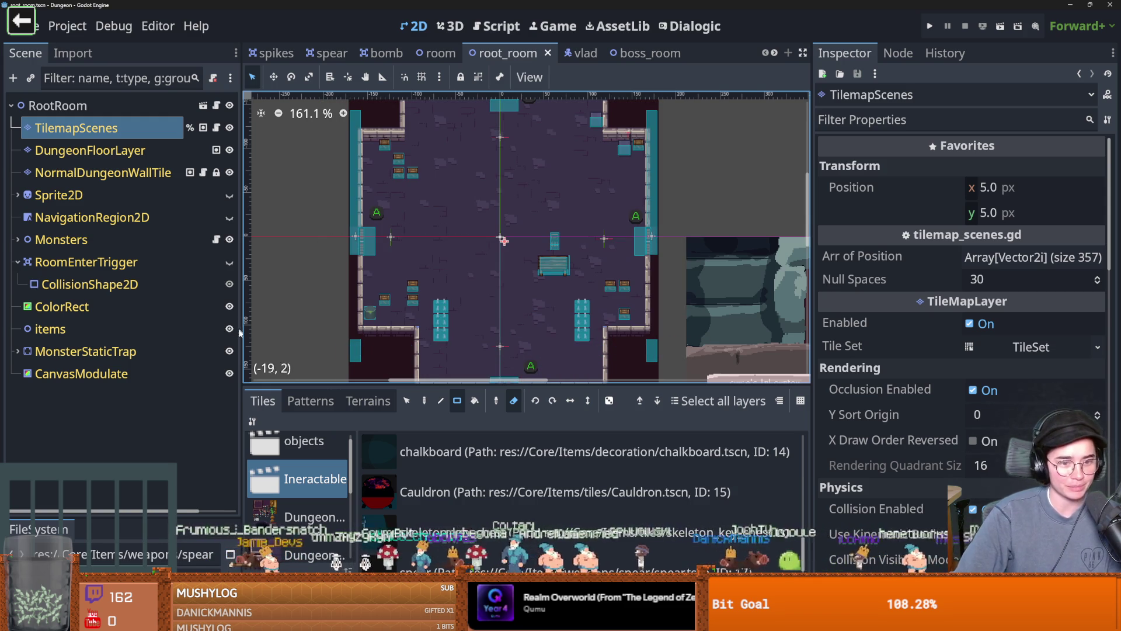
pyautogui.moveTo(239, 323); pyautogui.dragTo(224, 323)
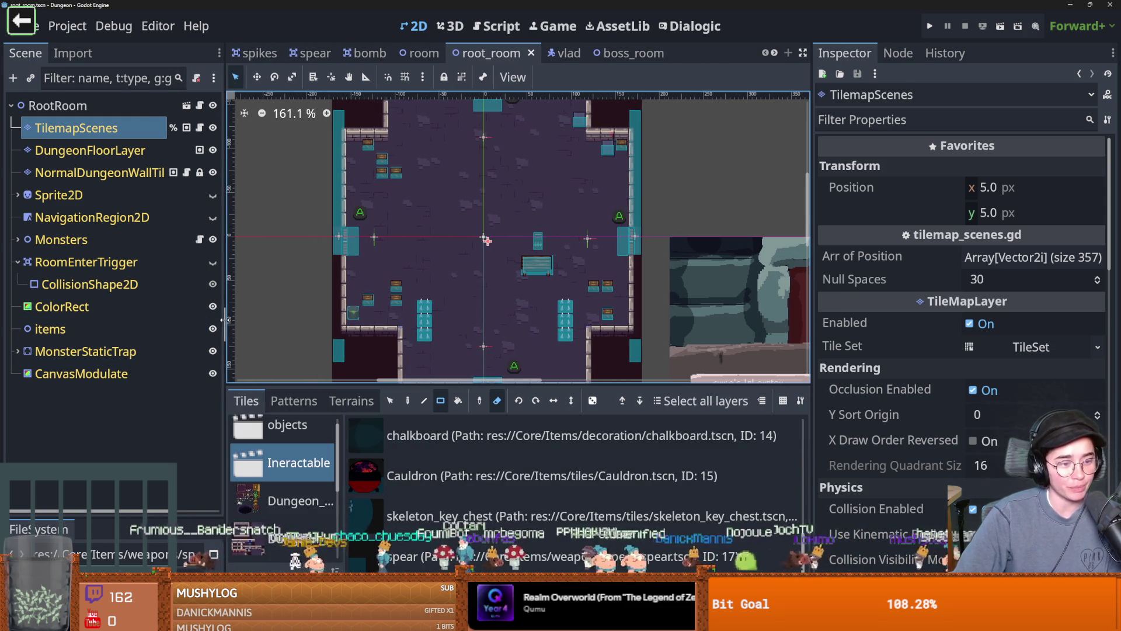
pyautogui.click(17, 352)
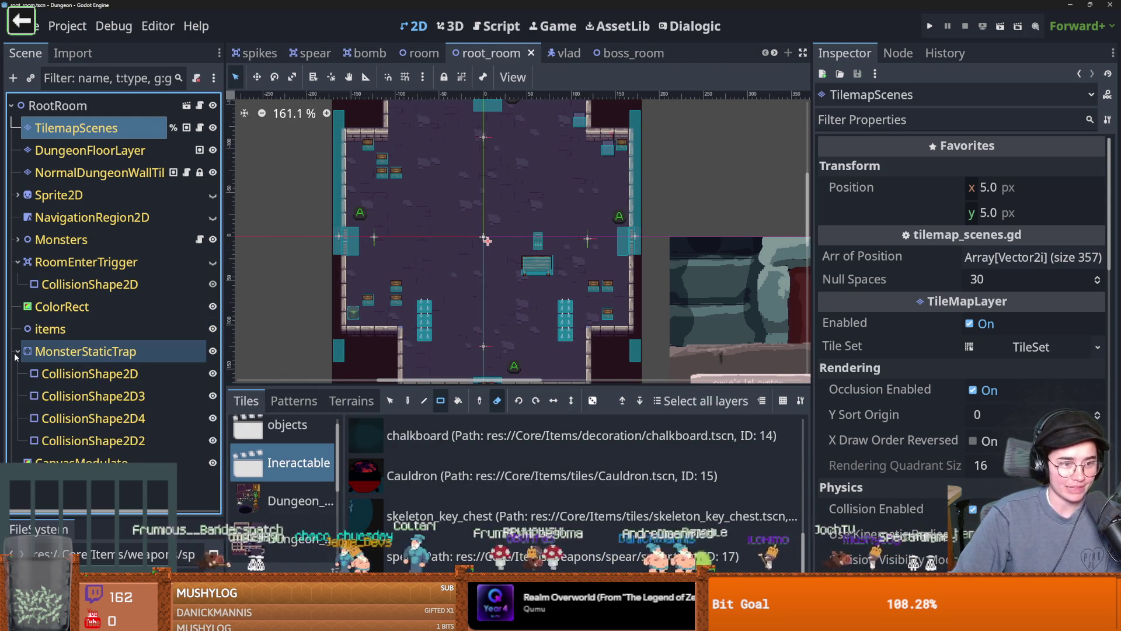
pyautogui.click(17, 352)
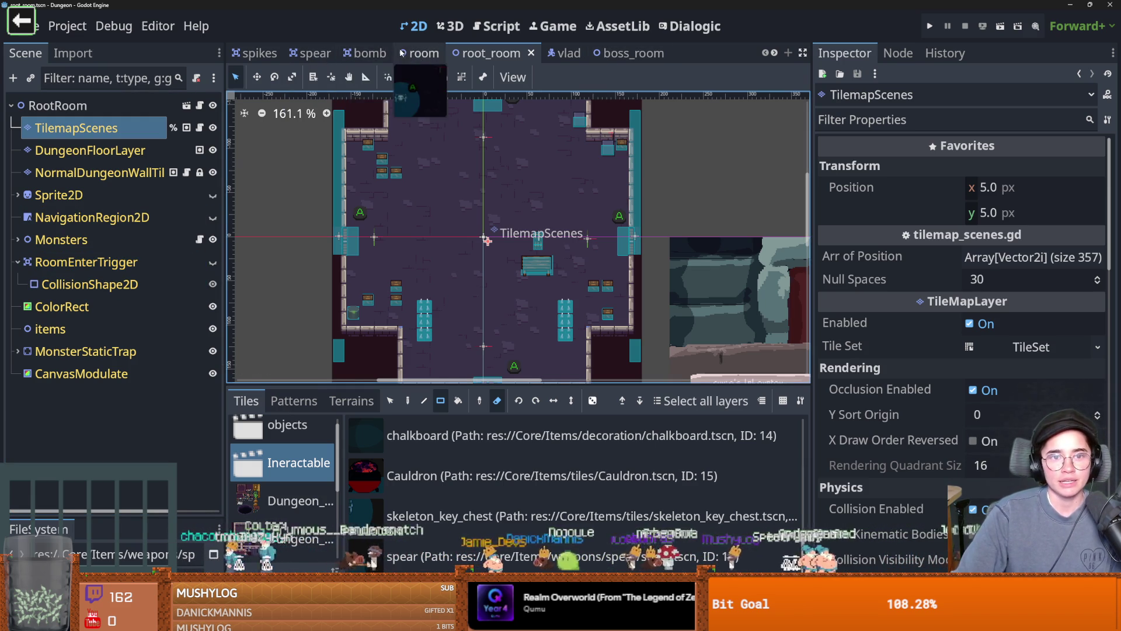
# - Save the spear scene, then switch to boss_room and save it too
pyautogui.click(309, 53)
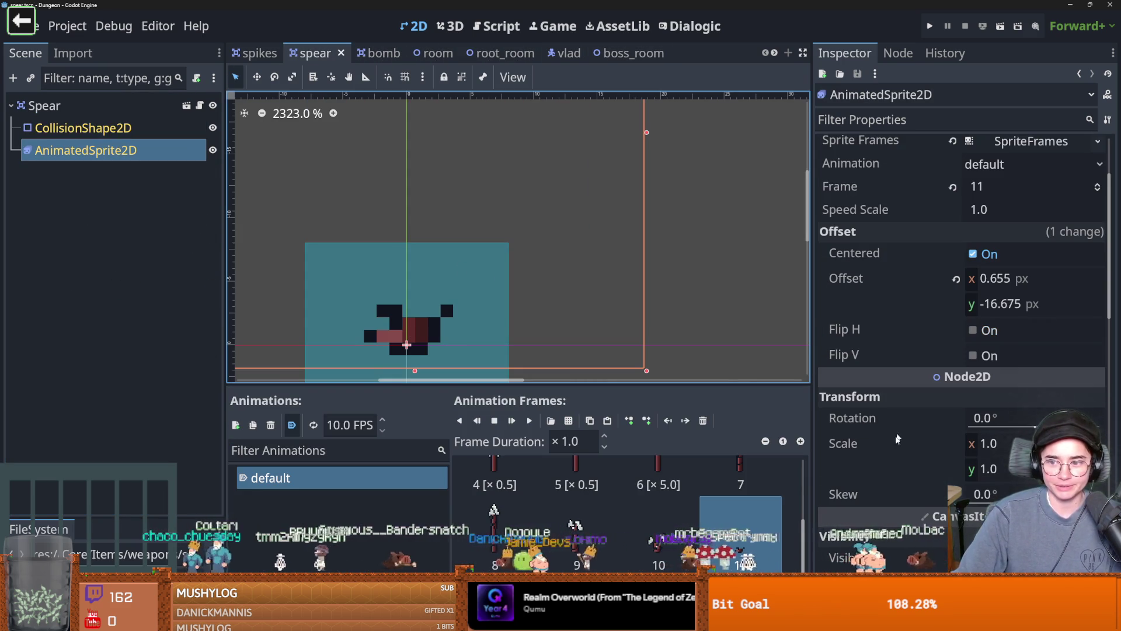
pyautogui.scroll(-5, 898, 431)
pyautogui.hotkey('ctrl', 's')
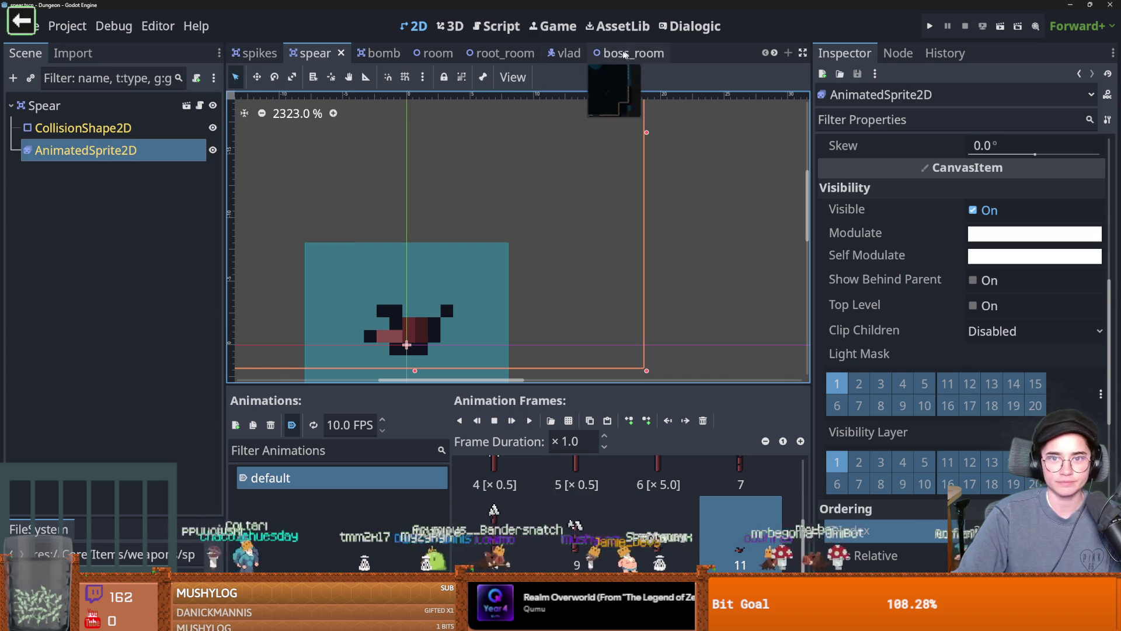
pyautogui.click(634, 54)
pyautogui.hotkey('ctrl', 's')
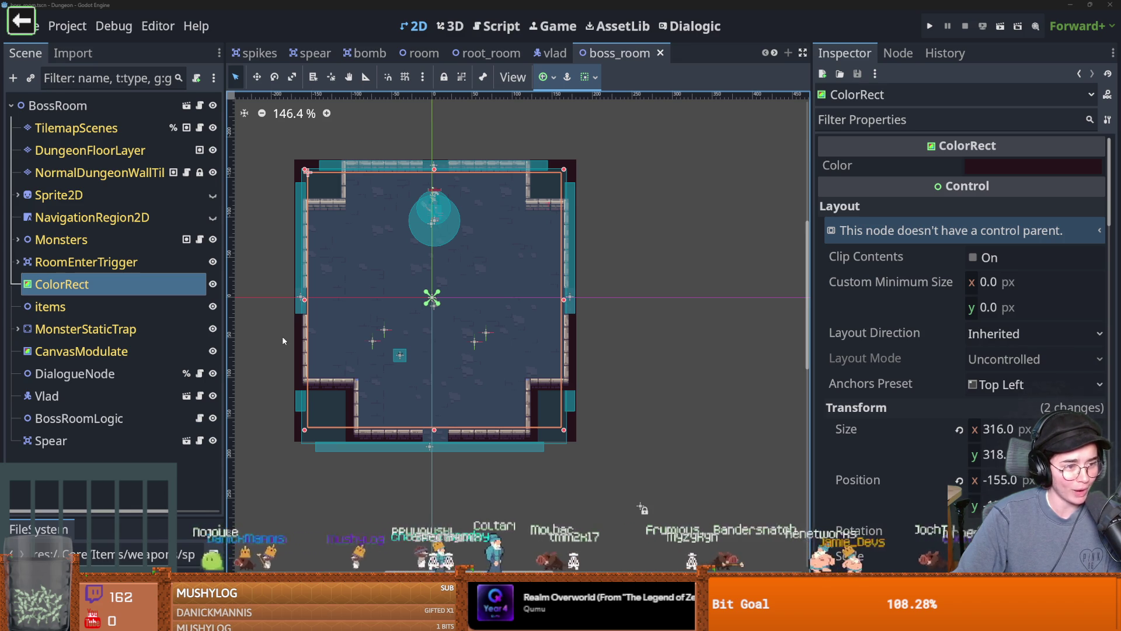
# - Zoom into the boss room, save boss_room, and bring up the Spear node's context menu
pyautogui.scroll(2, 281, 396)
pyautogui.hotkey('ctrl', 's')
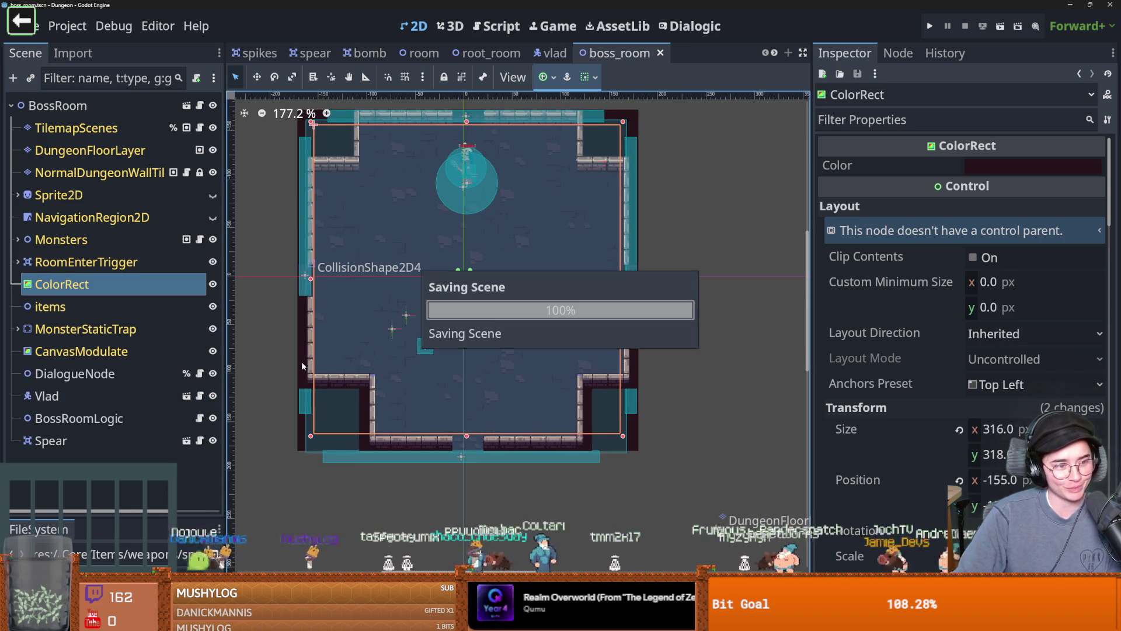
pyautogui.scroll(1, 466, 345)
pyautogui.hotkey('ctrl', 's')
pyautogui.scroll(3, 428, 411)
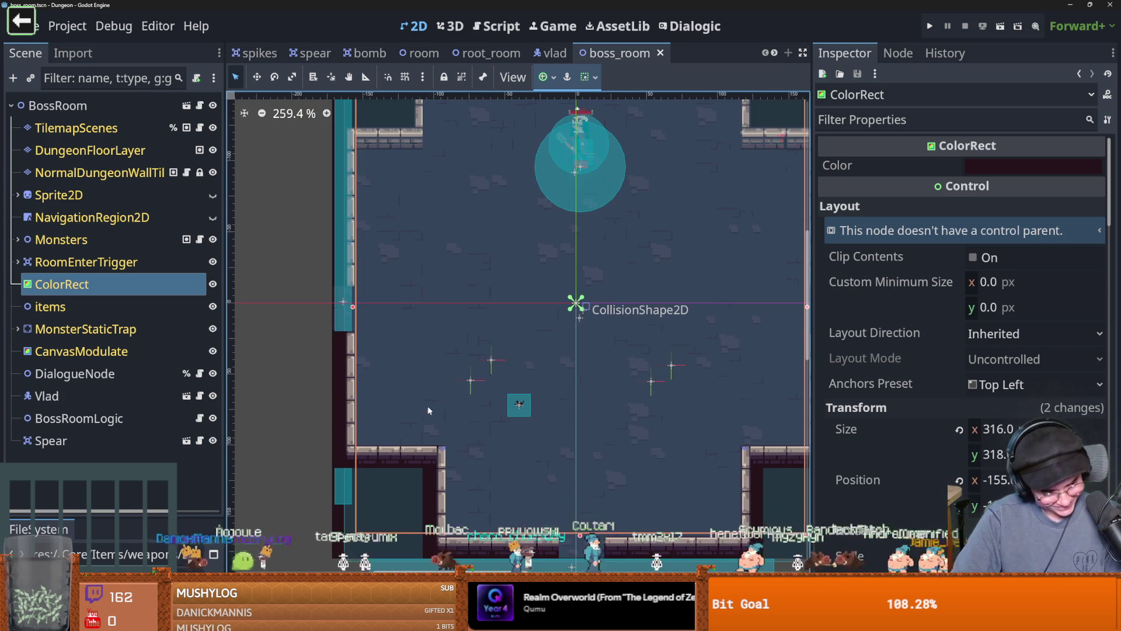
pyautogui.scroll(2, 428, 409)
pyautogui.hotkey('ctrl', 's')
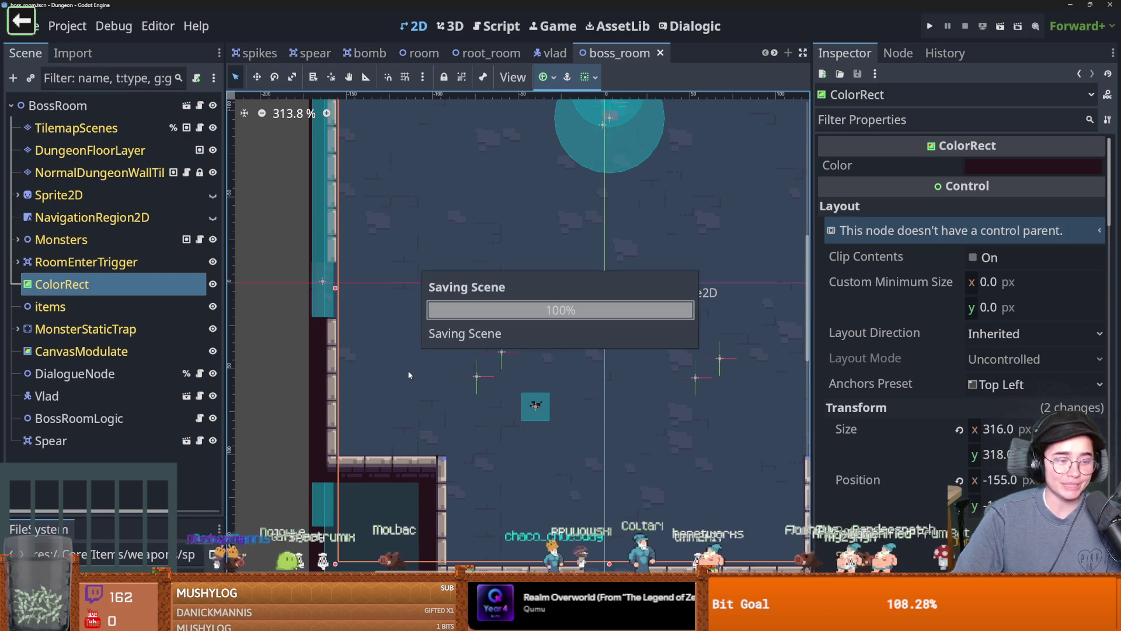
pyautogui.scroll(-1, 398, 357)
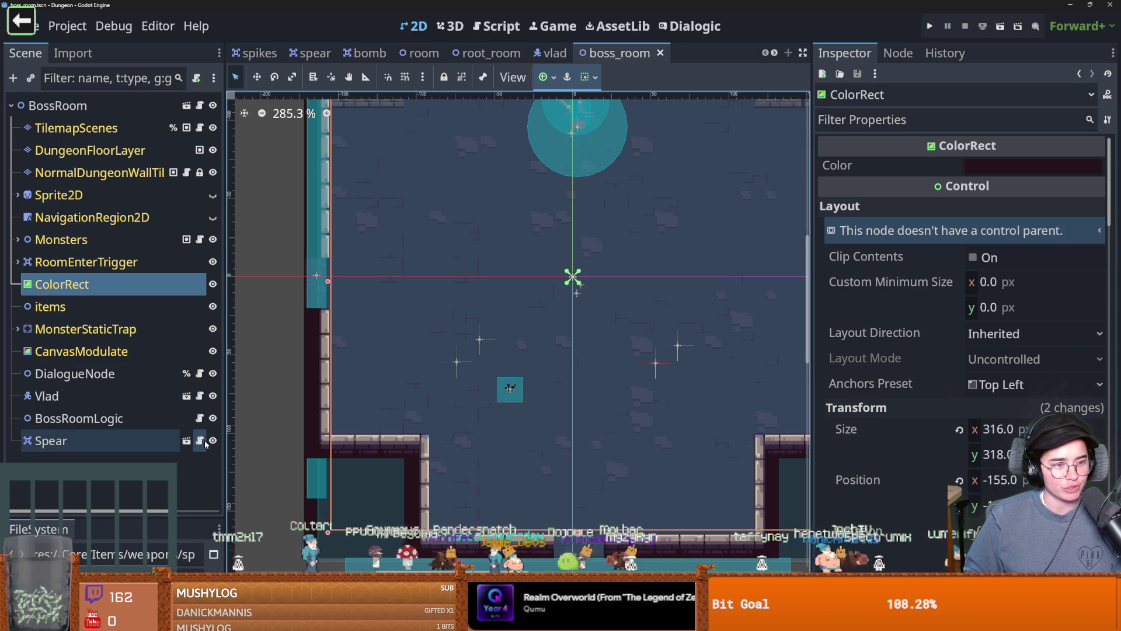
pyautogui.hotkey('ctrl', 's')
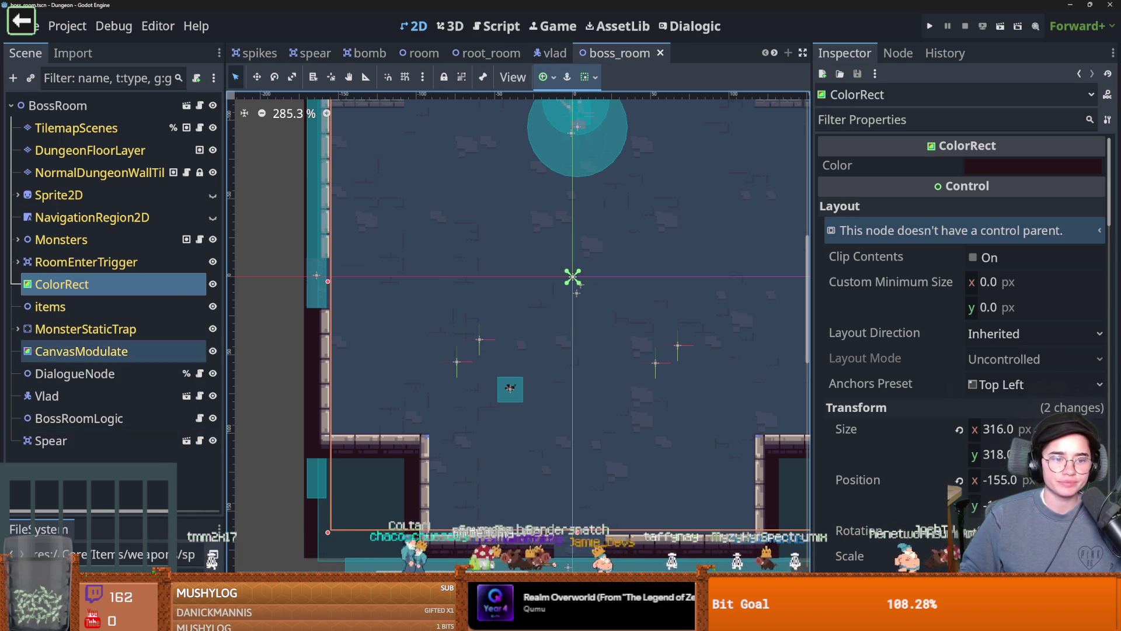
pyautogui.click(125, 442)
pyautogui.rightClick(125, 440)
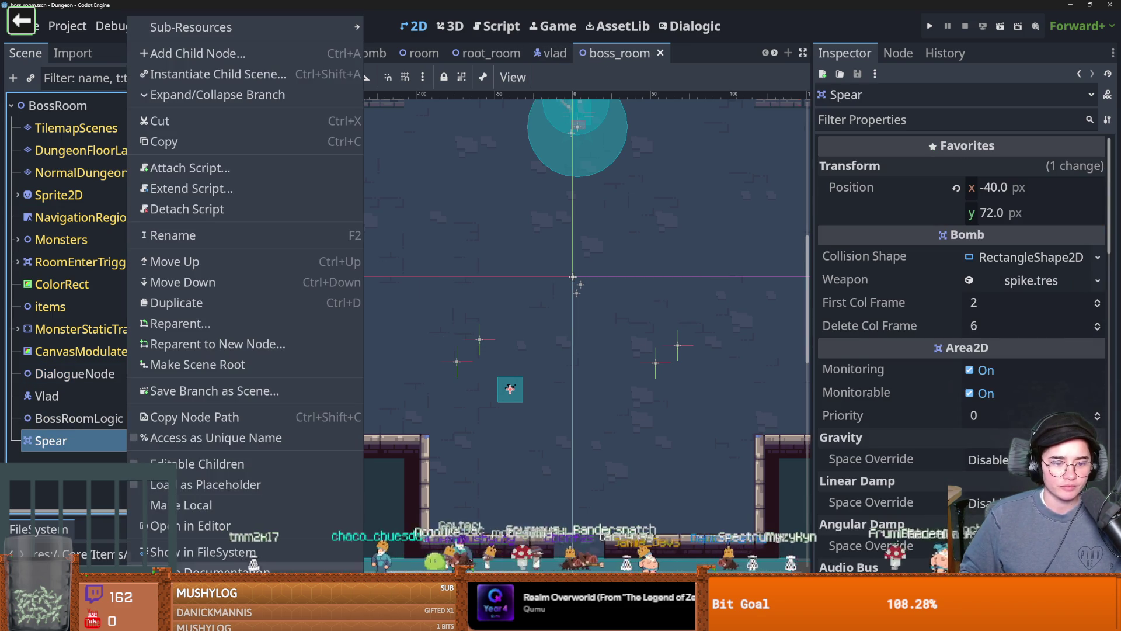
# - Delete the Spear node from boss_room and open the vlad_room_logic script
pyautogui.press('Delete')
pyautogui.press('Return')
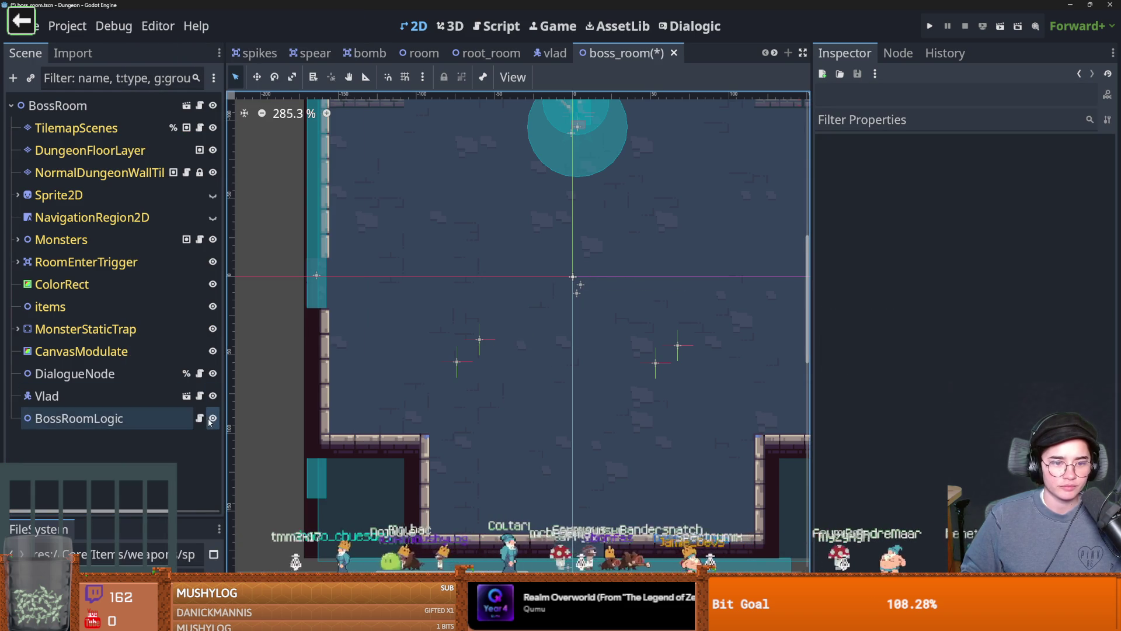
pyautogui.click(199, 418)
# - Remove the test set_cell line, spear instancing, print(owner) and commented-out code from on_vlad_impalating
pyautogui.tripleClick(503, 385)
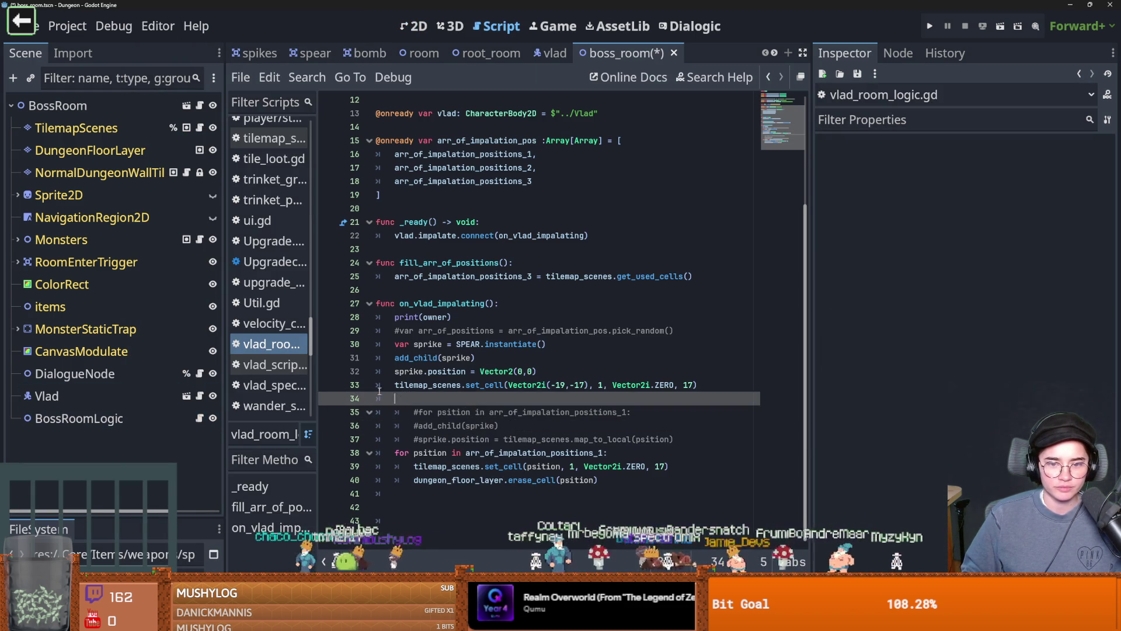
pyautogui.press('BackSpace')
pyautogui.moveTo(503, 387); pyautogui.dragTo(470, 347)
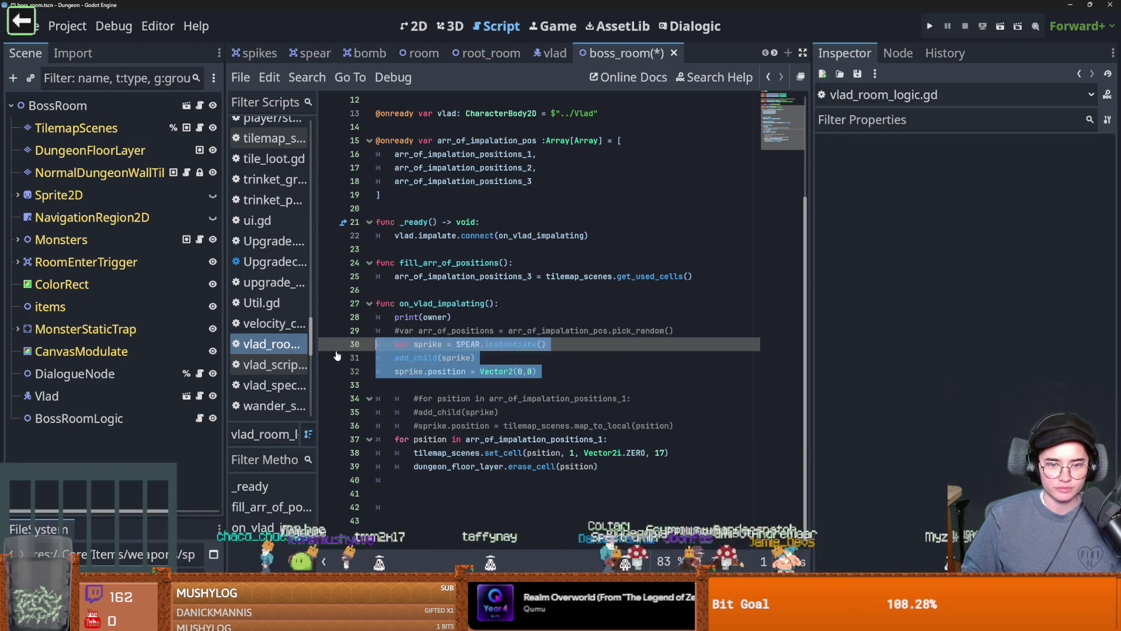
pyautogui.press('BackSpace')
pyautogui.moveTo(621, 387); pyautogui.dragTo(402, 350)
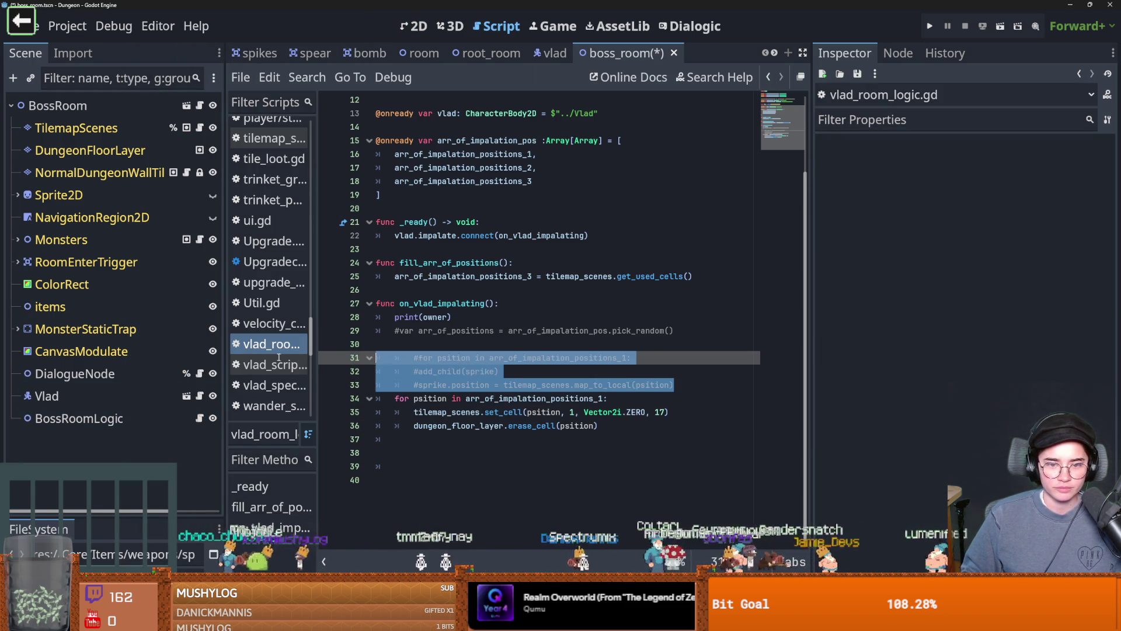
pyautogui.press('BackSpace')
pyautogui.press('BackSpace')
pyautogui.moveTo(672, 330); pyautogui.dragTo(376, 317)
pyautogui.press('BackSpace')
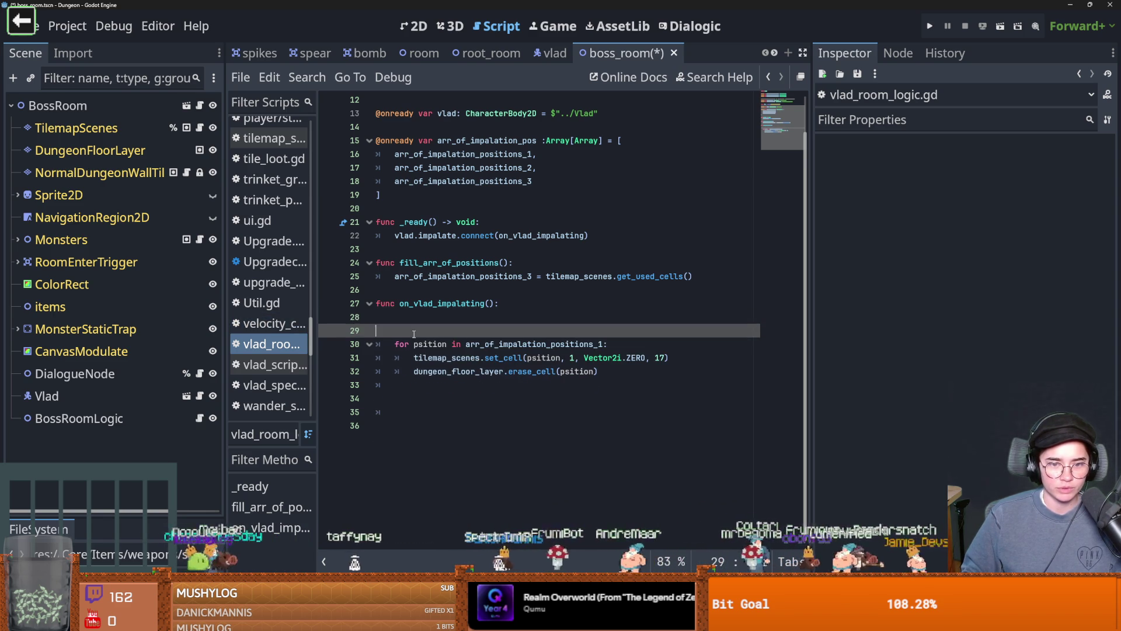
pyautogui.press('Delete')
pyautogui.press('BackSpace')
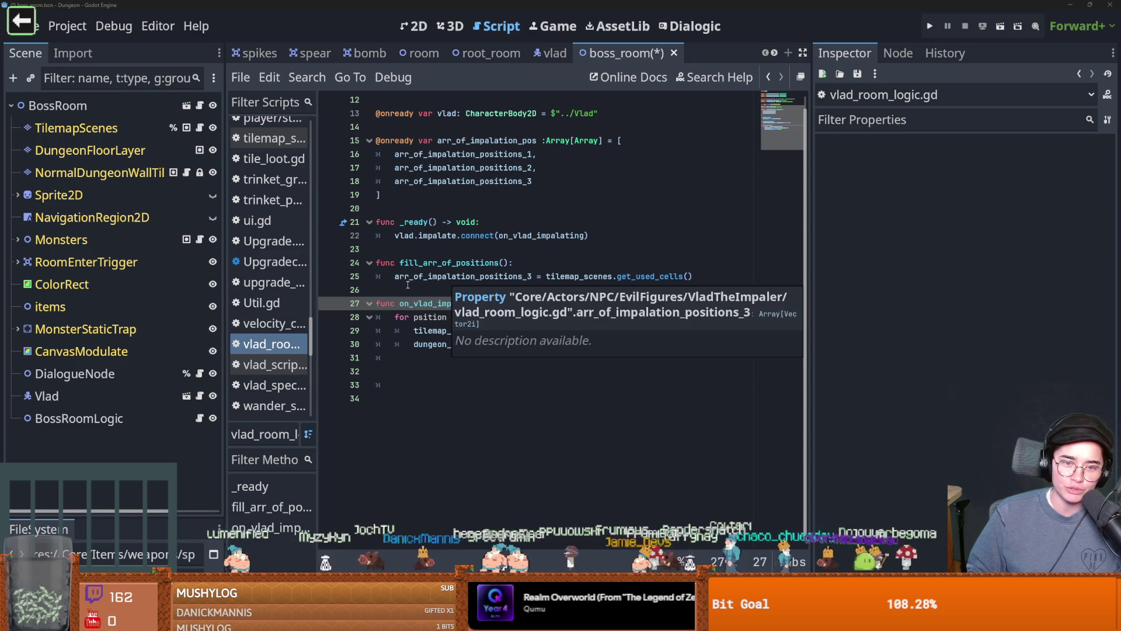
# - Clear the documentation popups, save boss_room with Ctrl+S, and switch to the spear scene tab
pyautogui.click(441, 287)
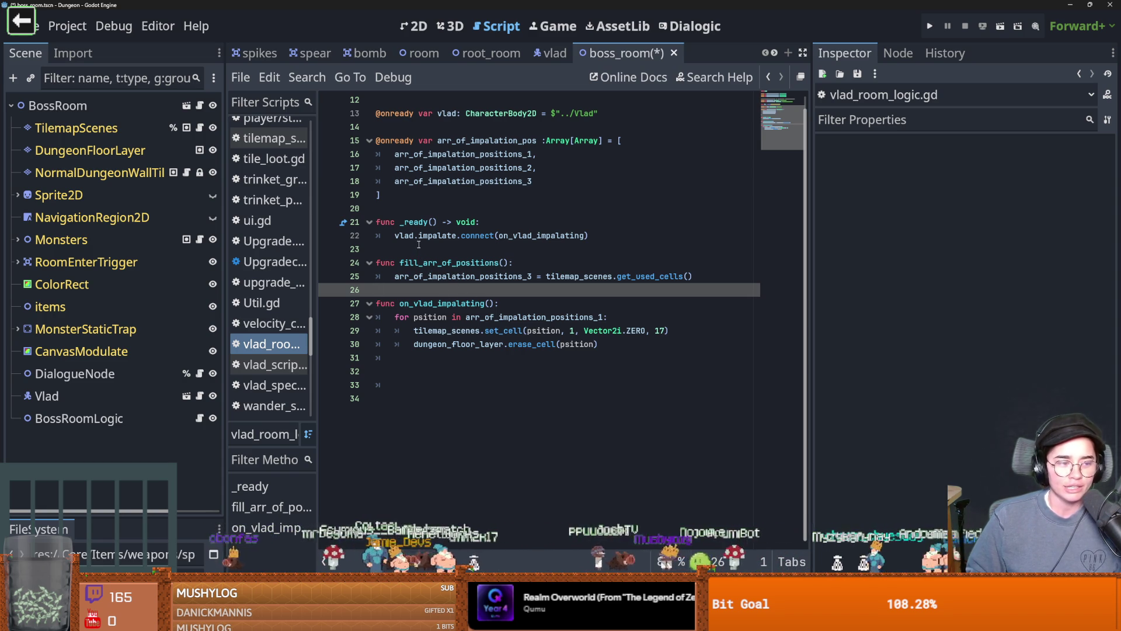
pyautogui.moveTo(417, 224)
pyautogui.click(392, 209)
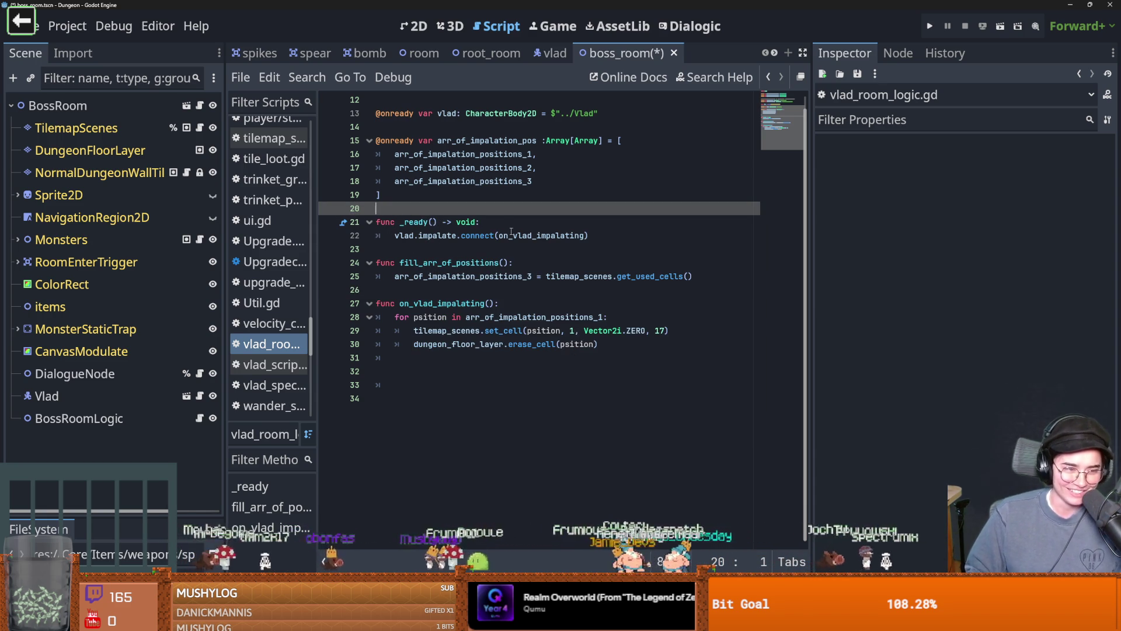
pyautogui.moveTo(514, 237)
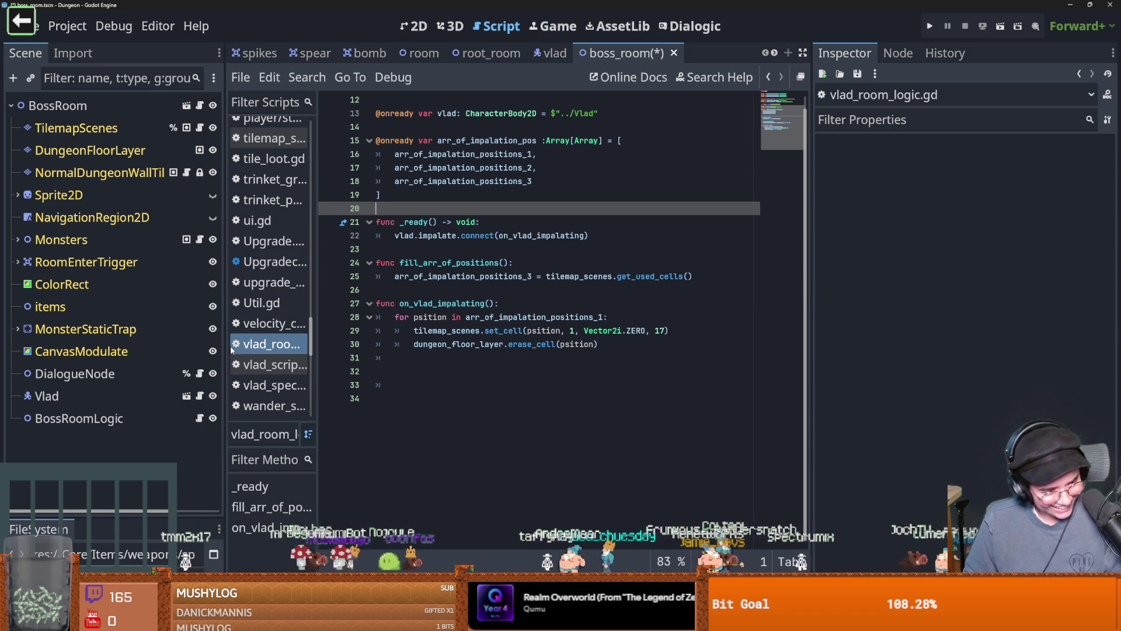
pyautogui.click(557, 291)
pyautogui.hotkey('ctrl', 's')
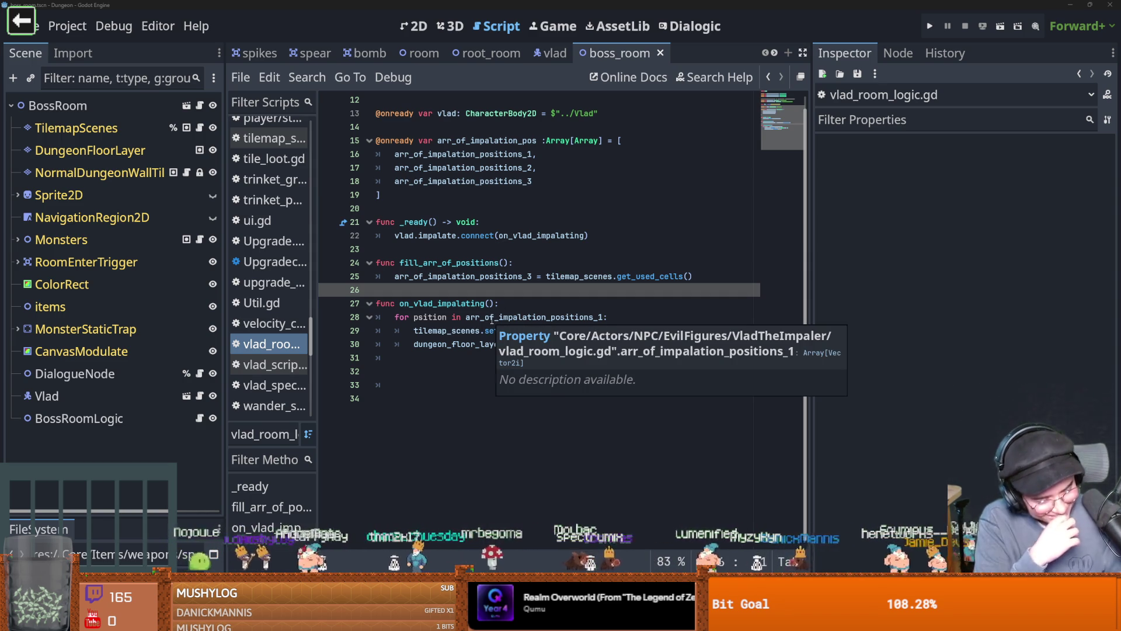
pyautogui.click(468, 317)
pyautogui.hotkey('ctrl', 's')
pyautogui.click(479, 384)
pyautogui.hotkey('ctrl', 's')
pyautogui.click(480, 358)
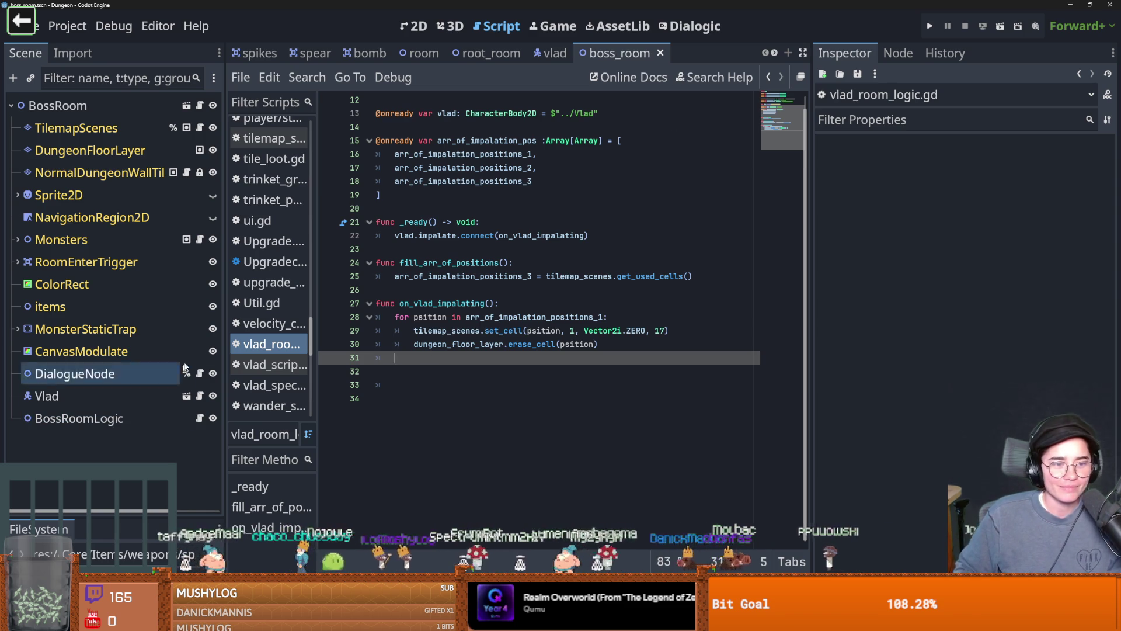
pyautogui.click(312, 53)
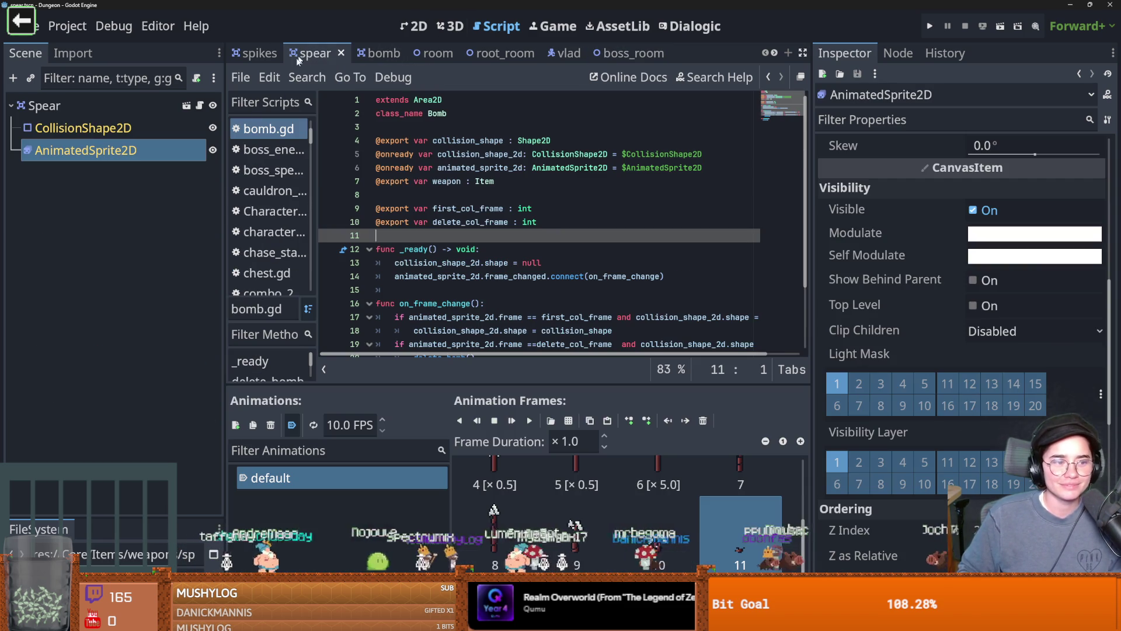
# - Set the Frame Duration of spear animation frames 1 and 2 to 10 on AnimatedSprite2D
pyautogui.moveTo(224, 403); pyautogui.dragTo(169, 403)
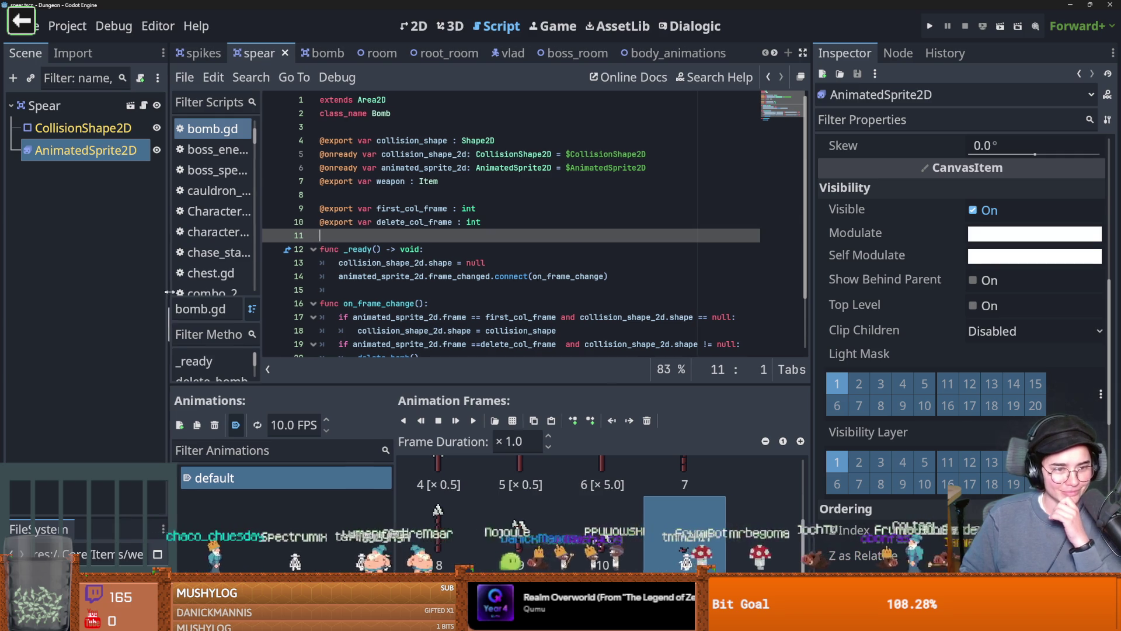
pyautogui.moveTo(168, 281); pyautogui.dragTo(202, 281)
pyautogui.click(76, 111)
pyautogui.click(115, 150)
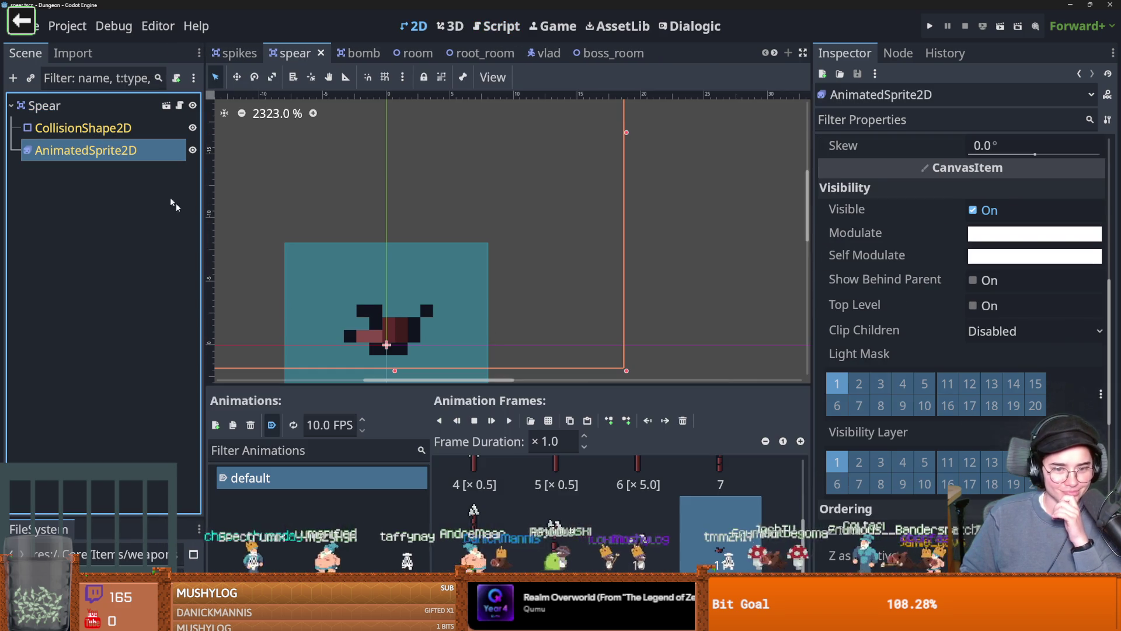
pyautogui.click(555, 502)
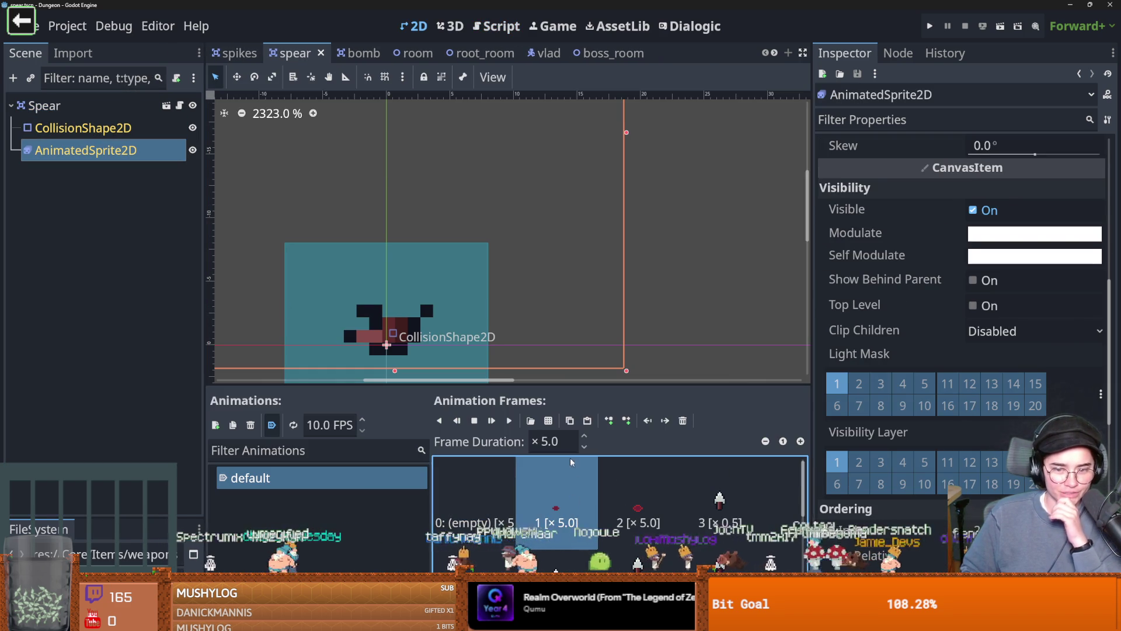
pyautogui.click(552, 442)
pyautogui.write('10')
pyautogui.press('Return')
pyautogui.click(638, 503)
pyautogui.click(552, 441)
pyautogui.write('10')
pyautogui.press('Return')
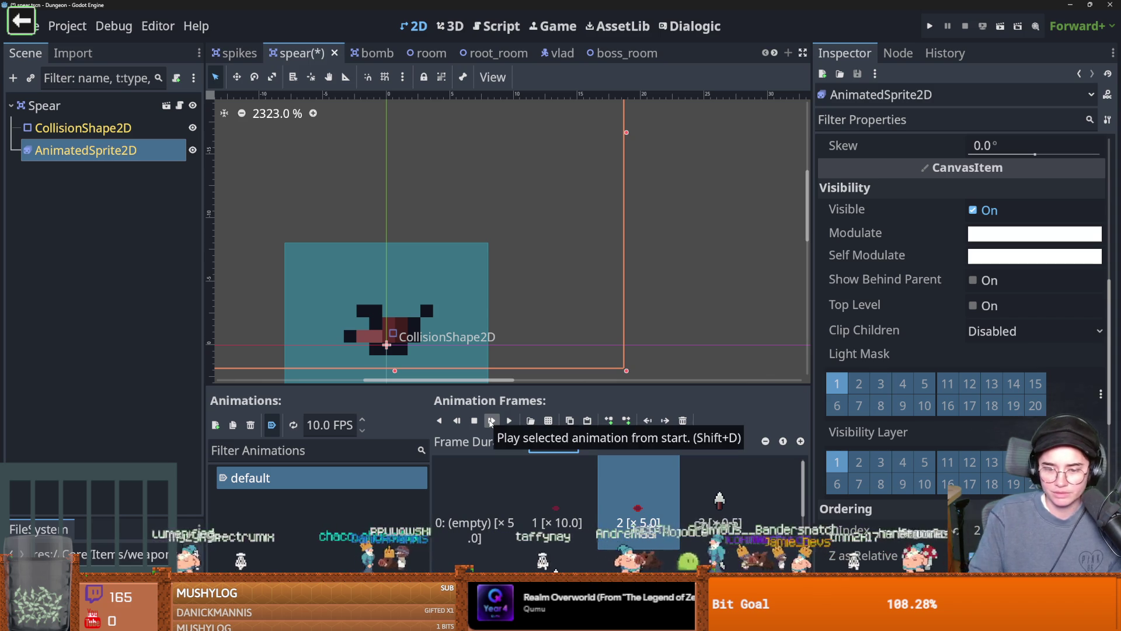
# - Run the project, start a game from the main menu, then close it
pyautogui.click(933, 24)
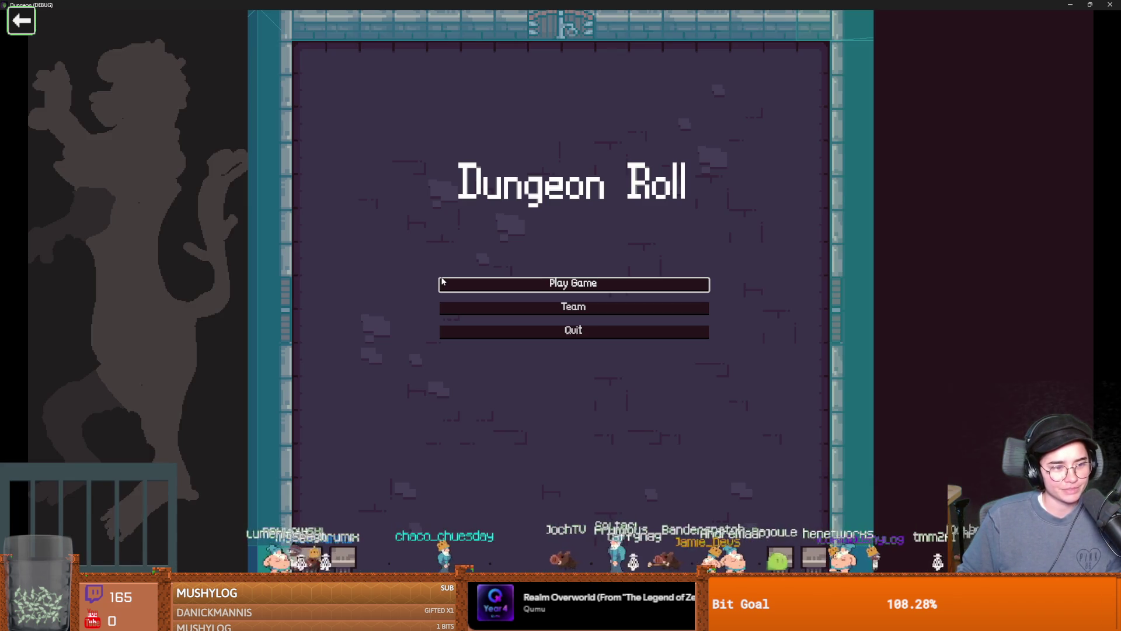
pyautogui.click(461, 283)
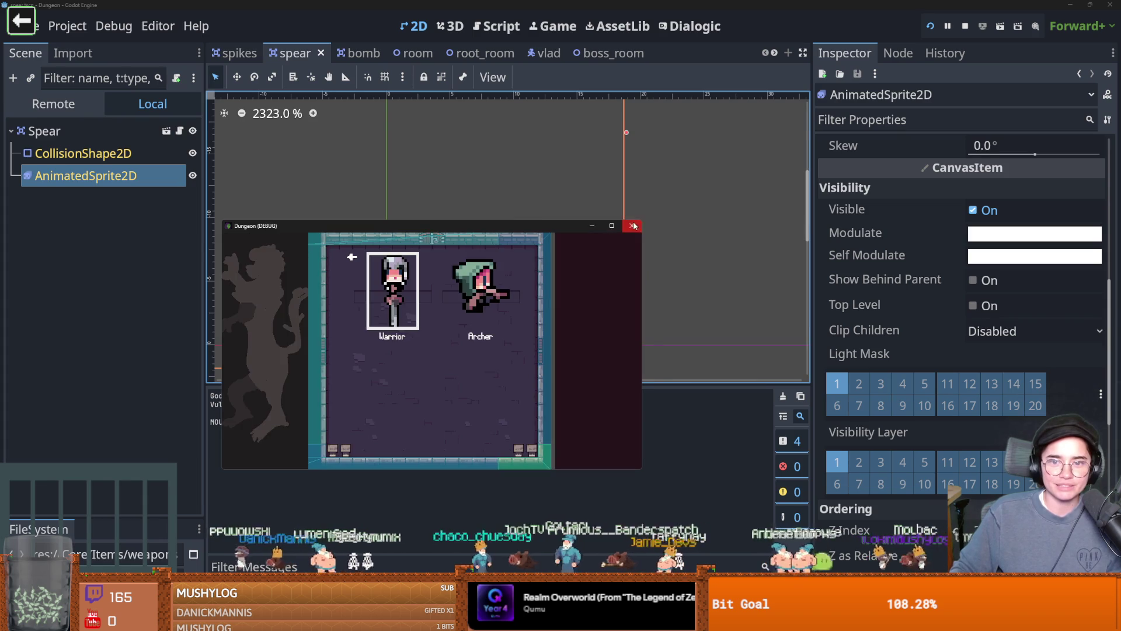
pyautogui.click(78, 28)
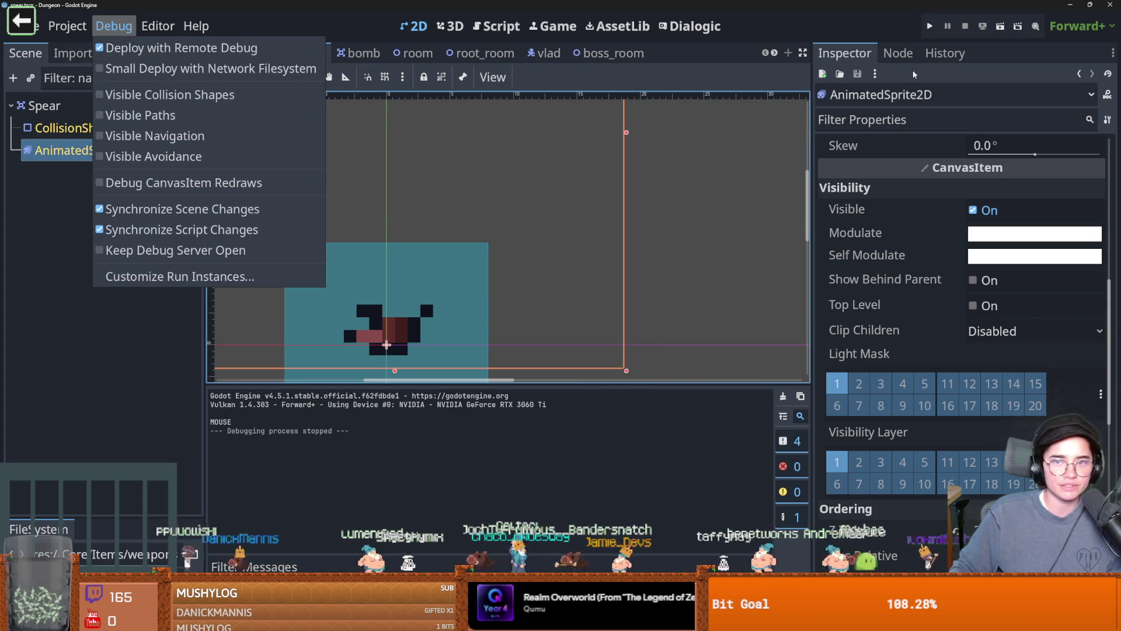
# - Open the BossRoomLogic script from the boss room scene
pyautogui.click(650, 214)
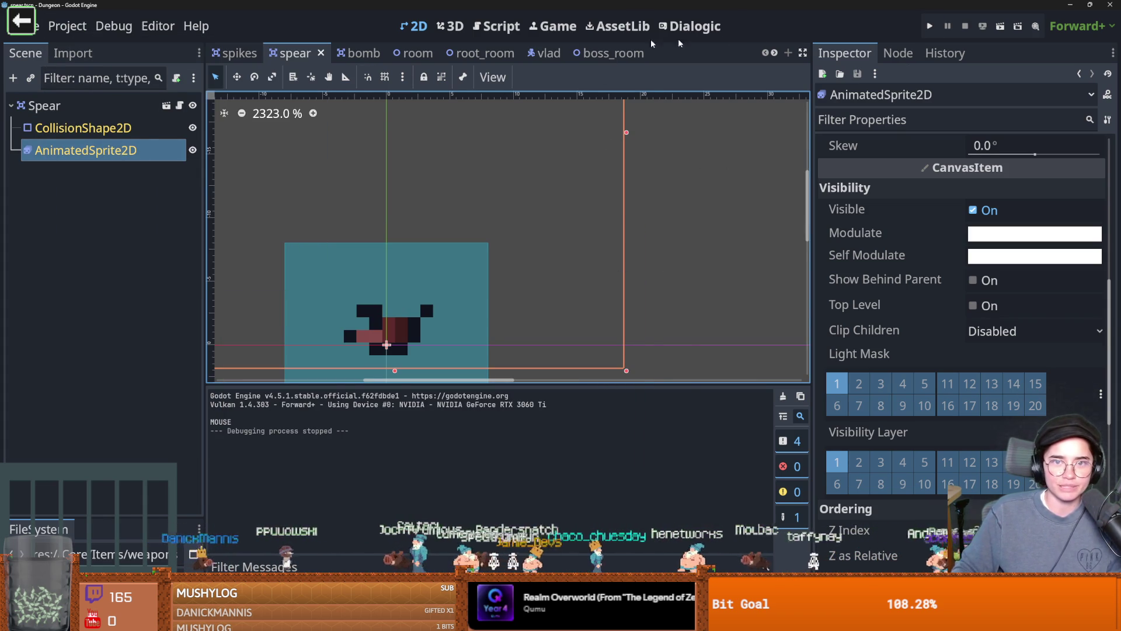
pyautogui.click(605, 53)
pyautogui.click(180, 418)
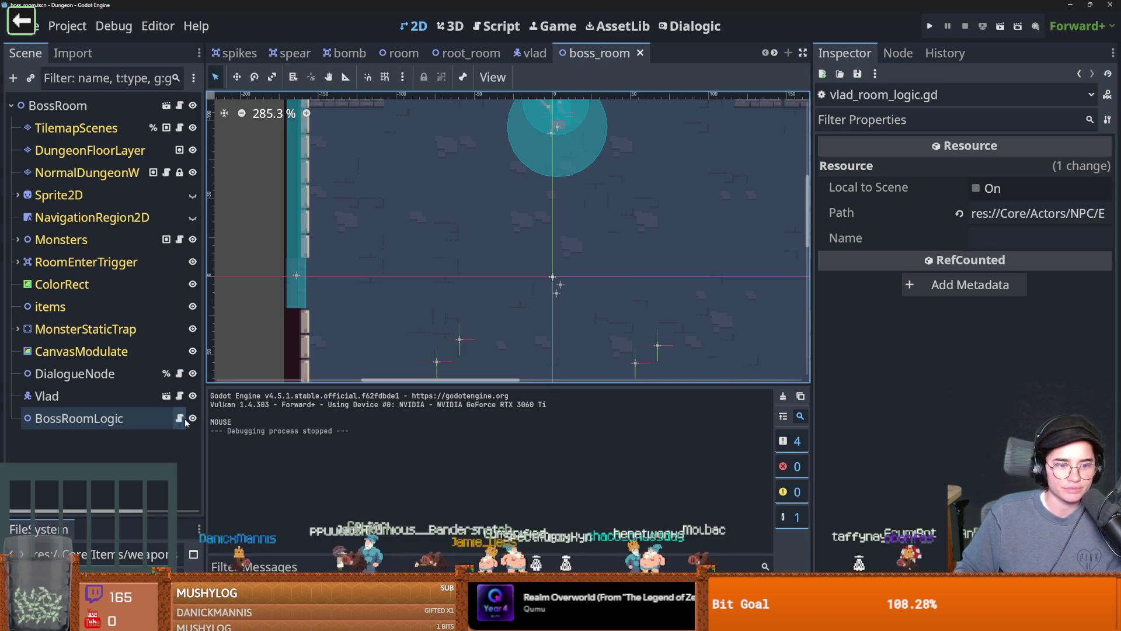
pyautogui.scroll(-1, 461, 301)
# - In on_vlad_impalating, add 'var random_arr_of_pos = arr_of_impalation_pos.pick_random()'
pyautogui.click(494, 251)
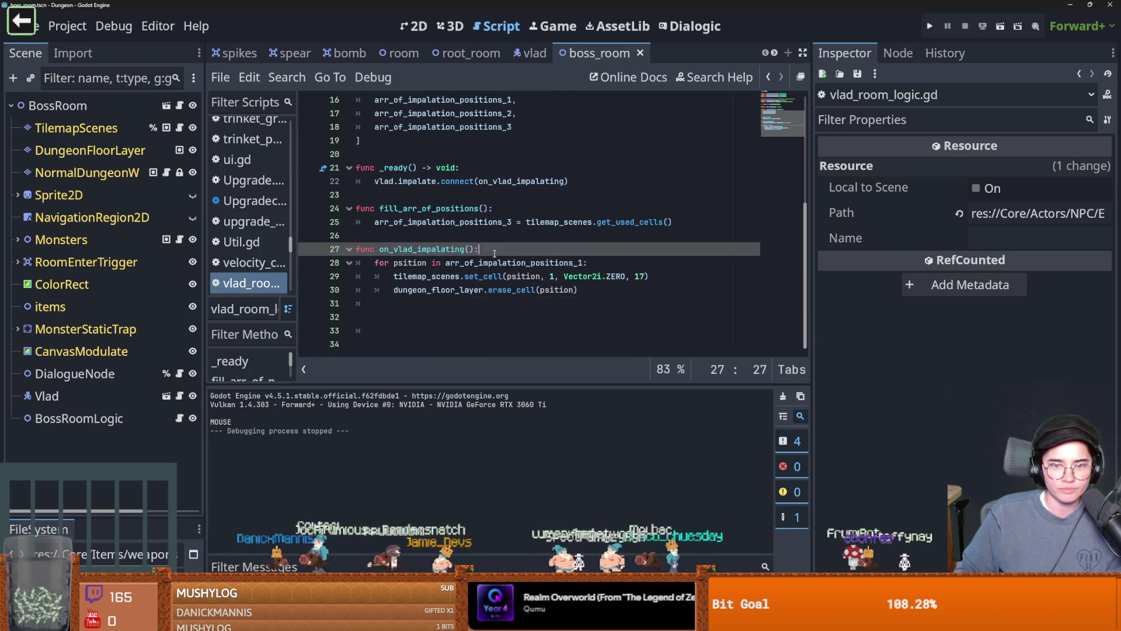
pyautogui.press('Return')
pyautogui.write('var random_a')
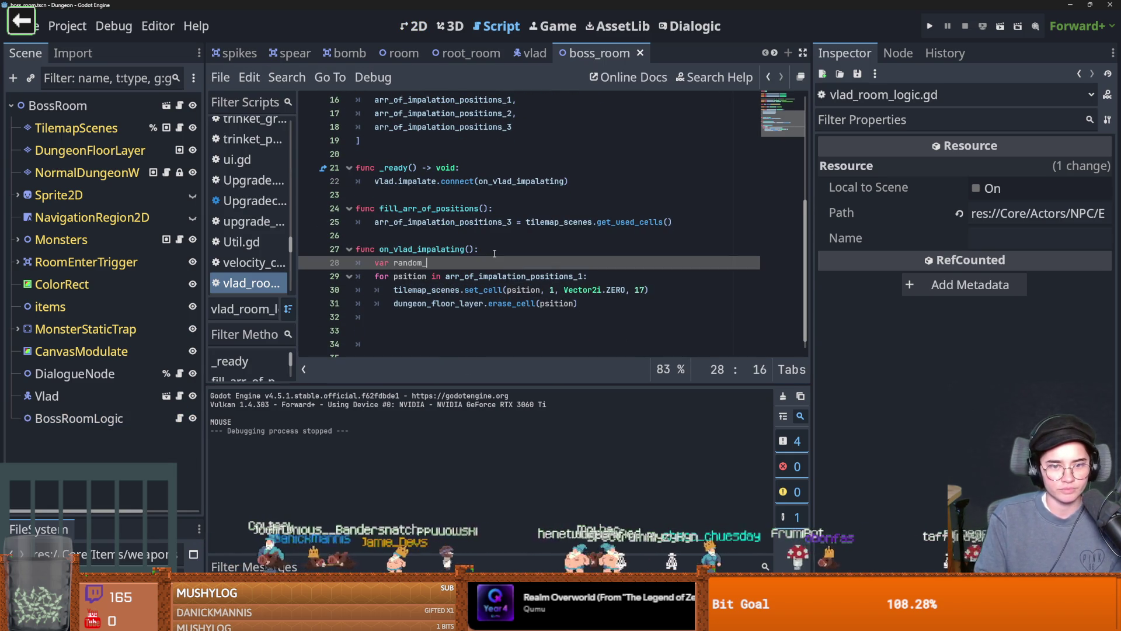
pyautogui.write('rr_of_pos =')
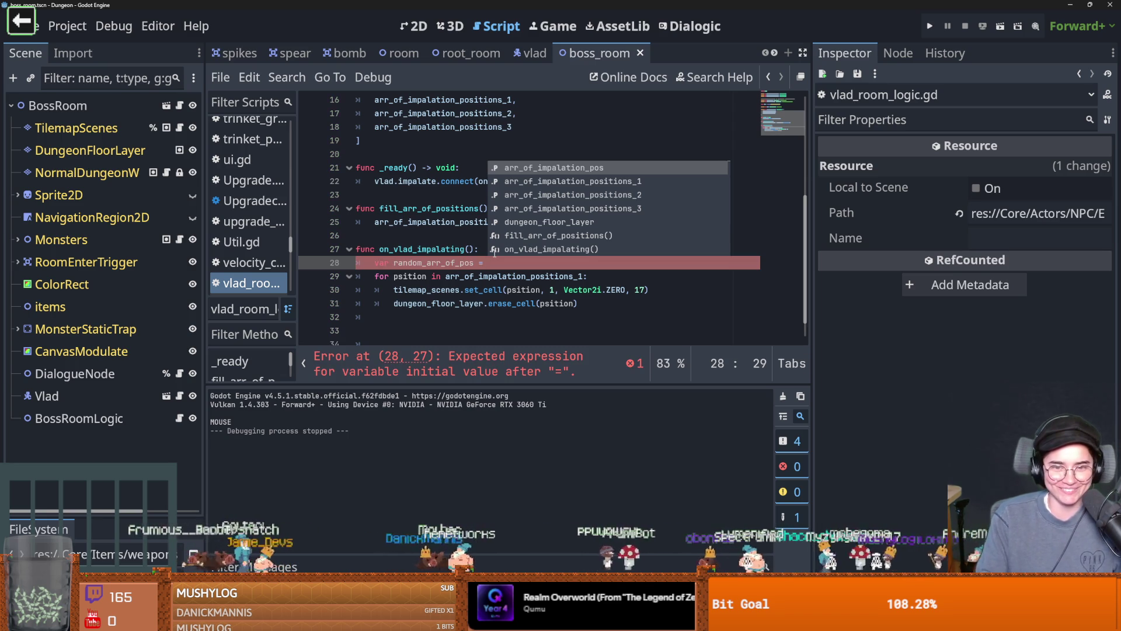
pyautogui.scroll(5, 473, 269)
pyautogui.click(455, 290)
pyautogui.doubleClick(455, 290)
pyautogui.hotkey('ctrl', 'c')
pyautogui.scroll(-3, 459, 298)
pyautogui.scroll(-1, 481, 248)
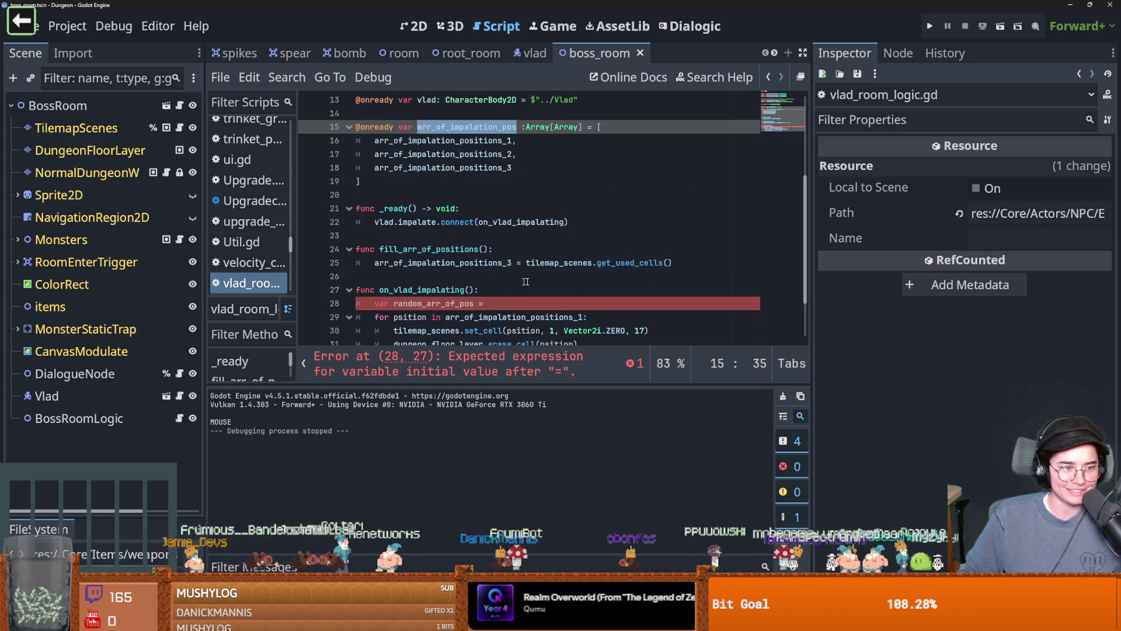
pyautogui.click(517, 306)
pyautogui.hotkey('ctrl', 'v')
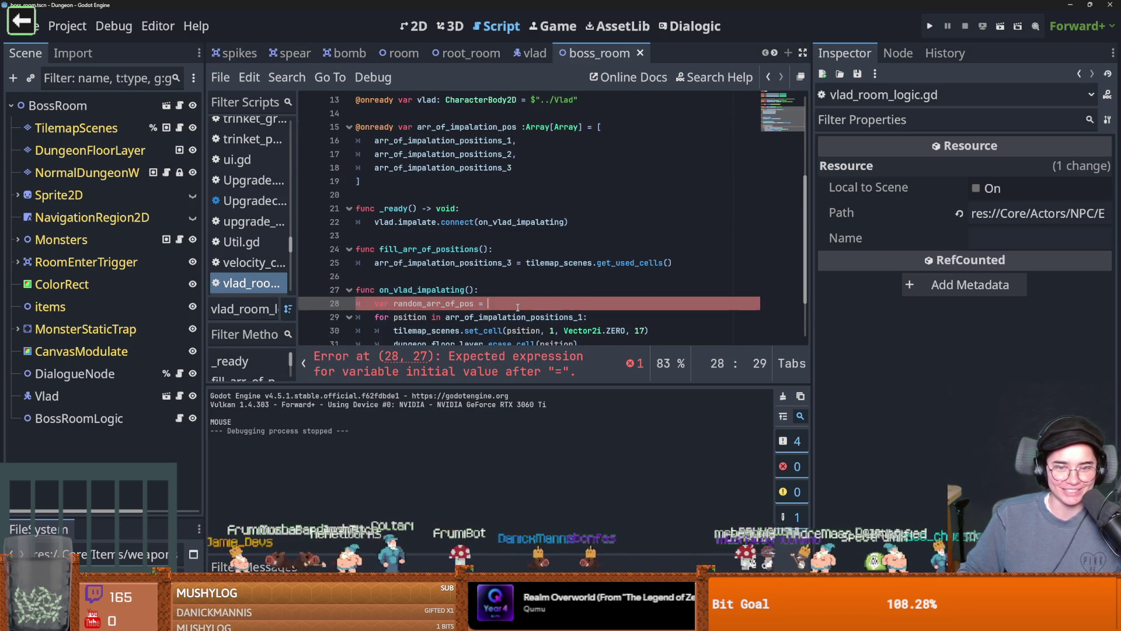
pyautogui.write('.pi')
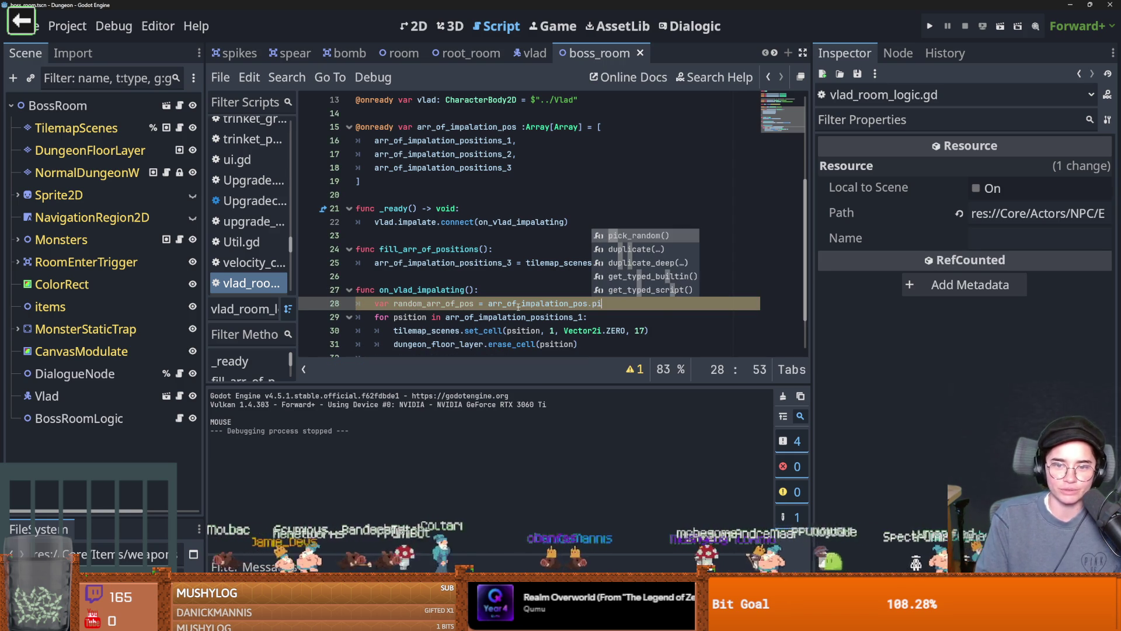
pyautogui.press('Return')
# - Make the loop iterate over random_arr_of_pos and launch the game with F5
pyautogui.doubleClick(433, 303)
pyautogui.hotkey('ctrl', 'c')
pyautogui.doubleClick(514, 317)
pyautogui.hotkey('ctrl', 'v')
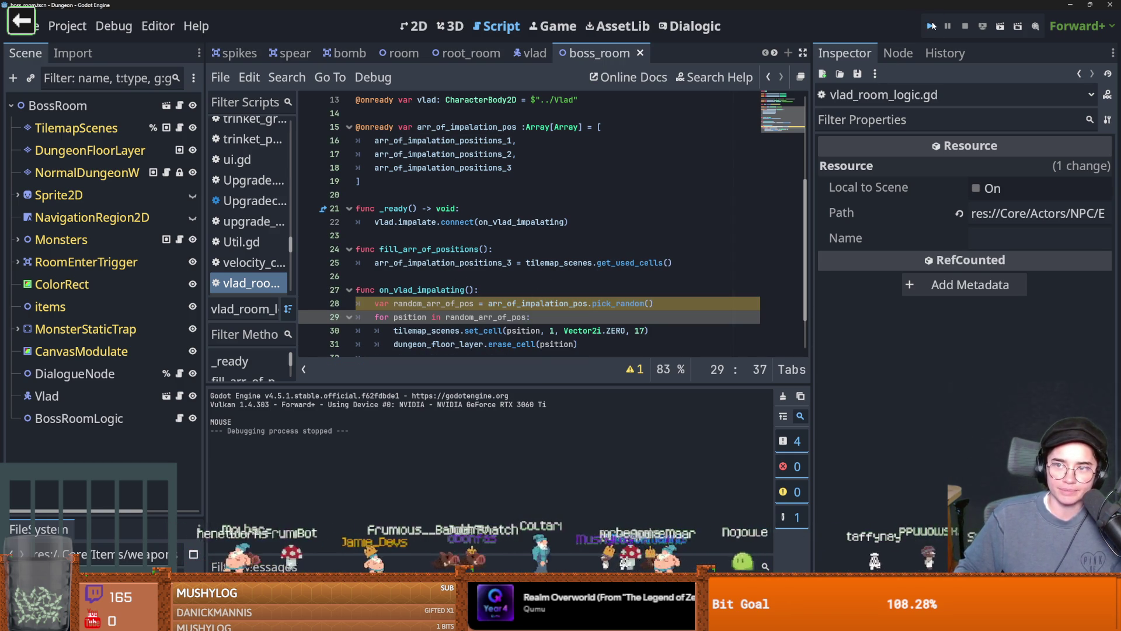
pyautogui.press('F5')
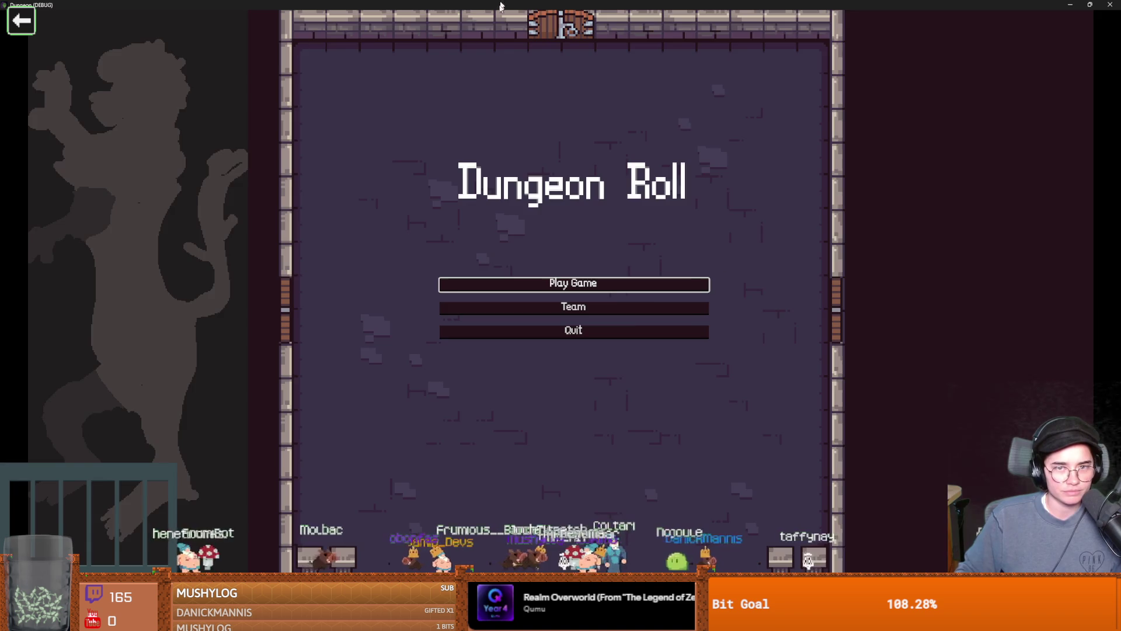
# - Start a new game as Warrior and teleport with the tp_to_before_boss console command
pyautogui.doubleClick(501, 5)
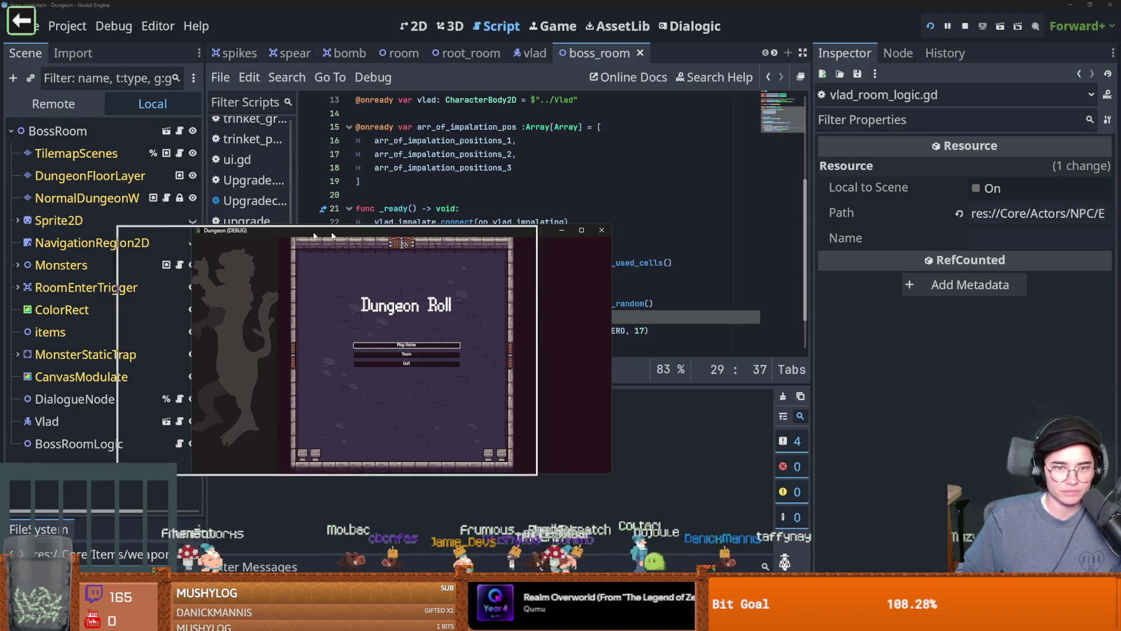
pyautogui.moveTo(400, 234); pyautogui.dragTo(203, 233)
pyautogui.doubleClick(331, 236)
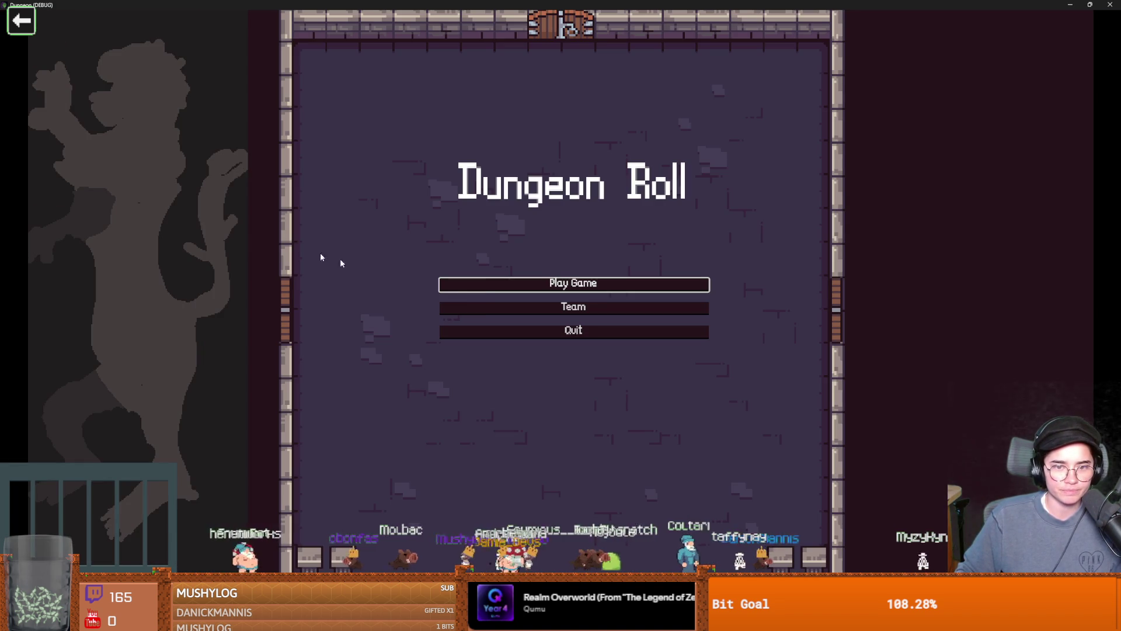
pyautogui.click(482, 288)
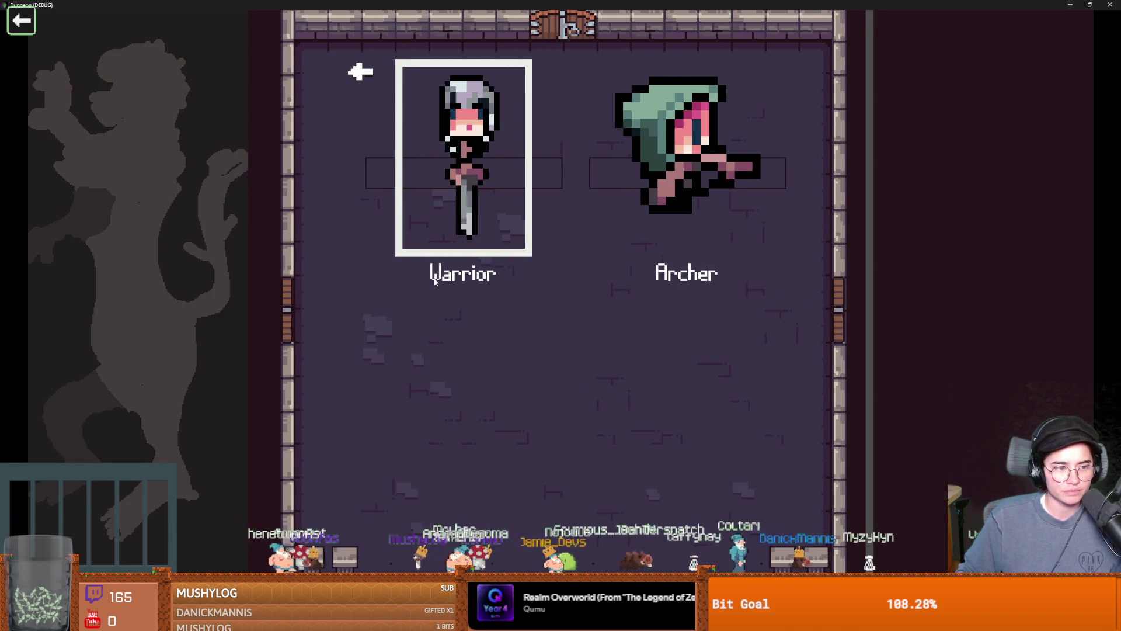
pyautogui.click(436, 281)
pyautogui.press('quoteleft')
pyautogui.write('tp')
pyautogui.press('Tab')
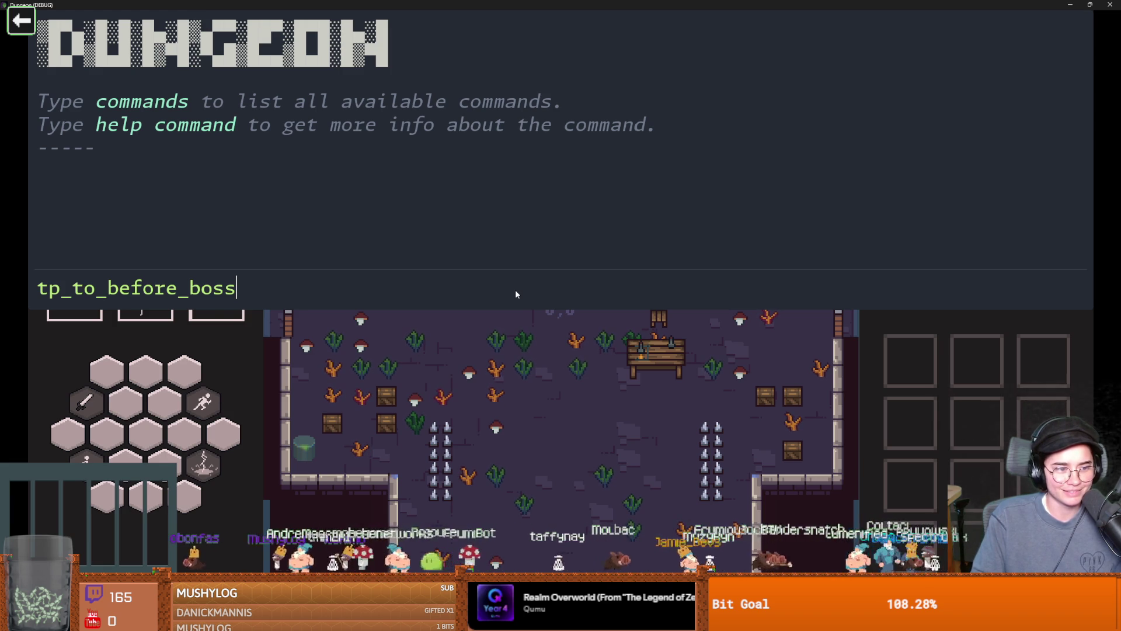
pyautogui.press('Return')
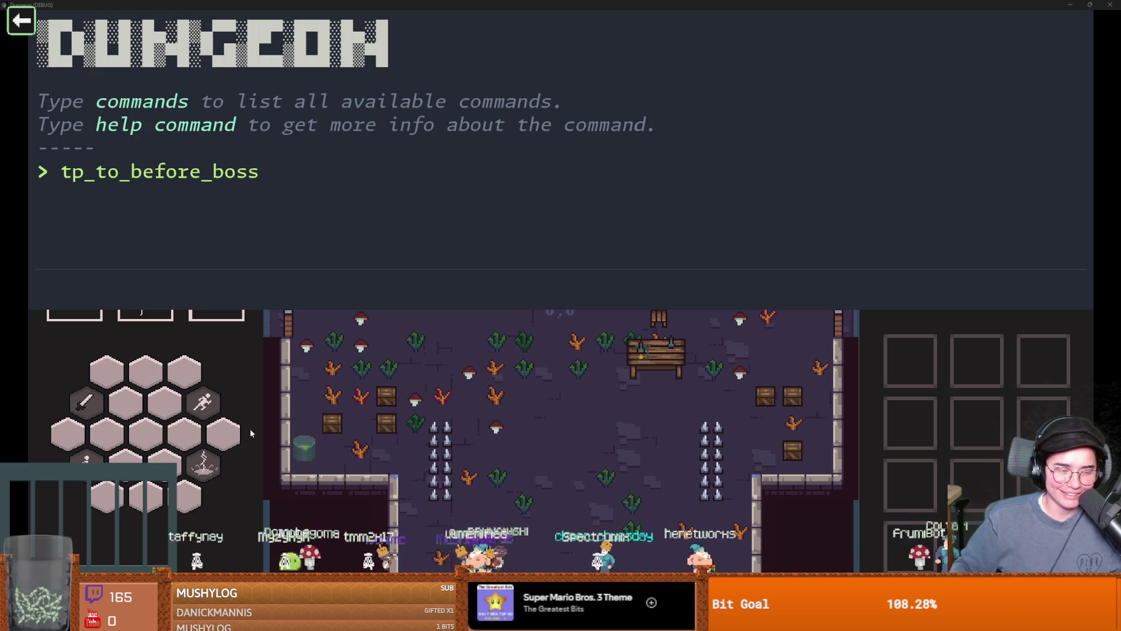
# - Walk the knight into Vlad's room, trigger the impalement spikes, then stop the game
pyautogui.press('Escape')
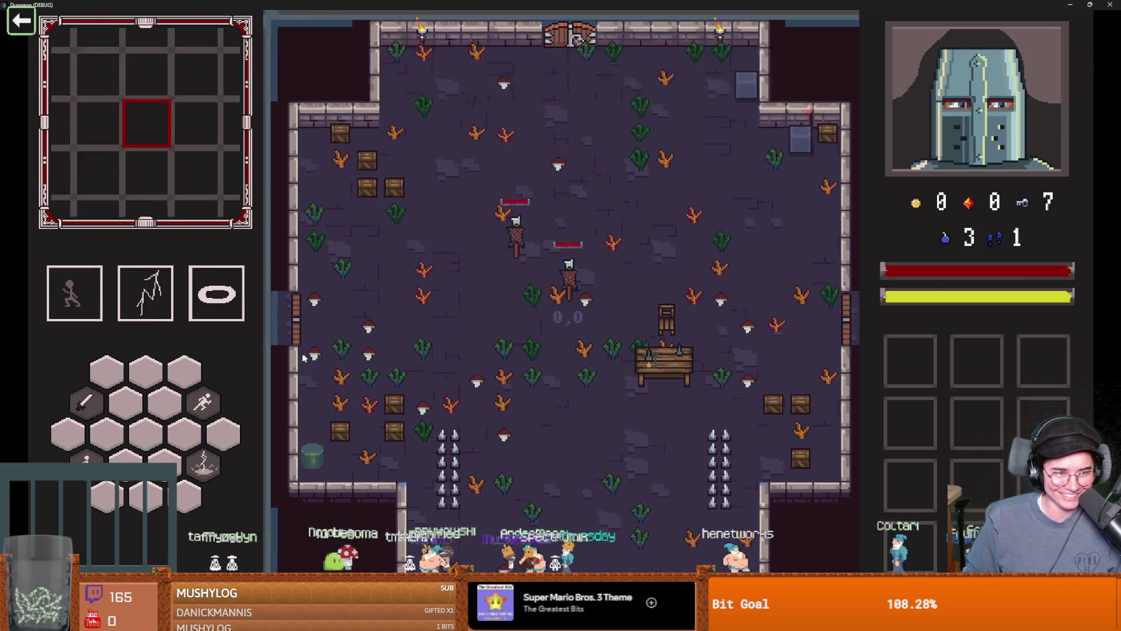
pyautogui.press('d')
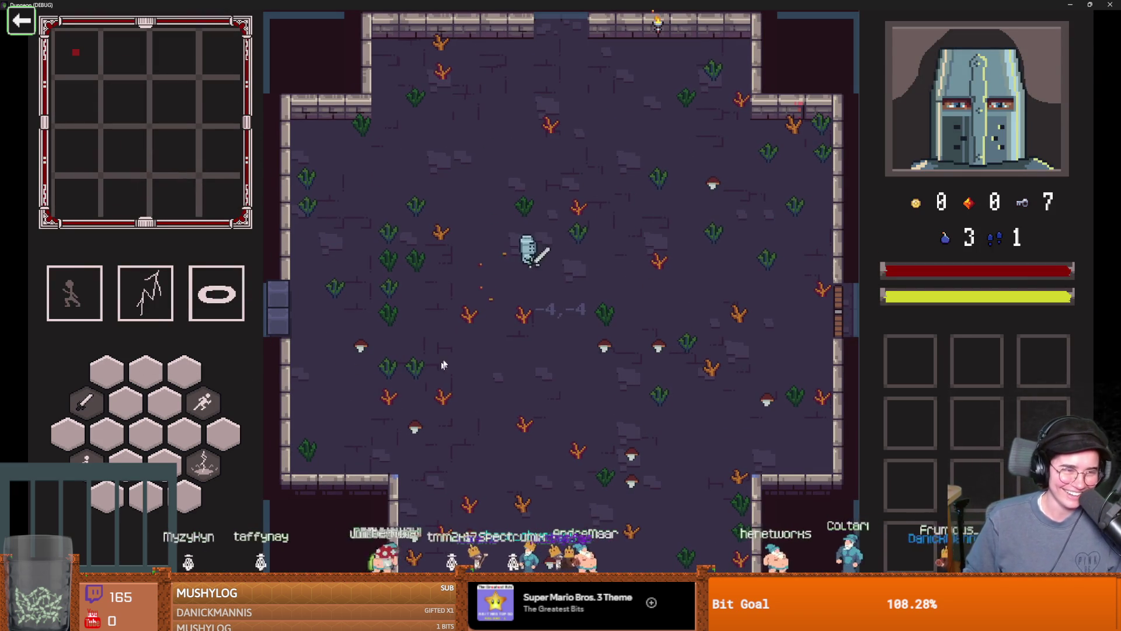
pyautogui.press('w')
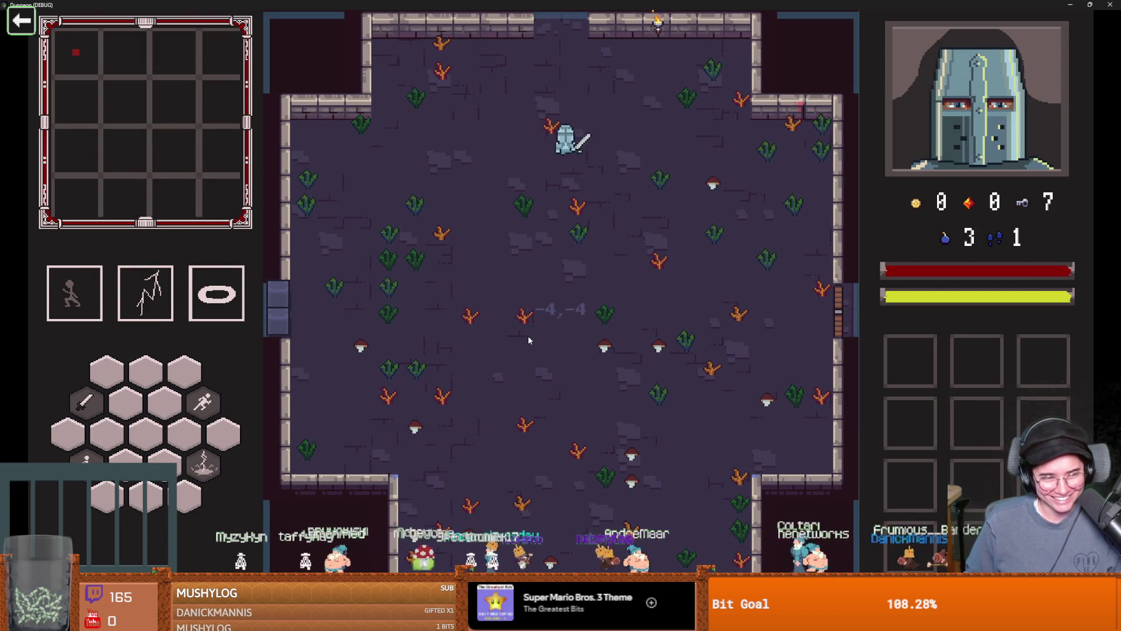
pyautogui.press('w')
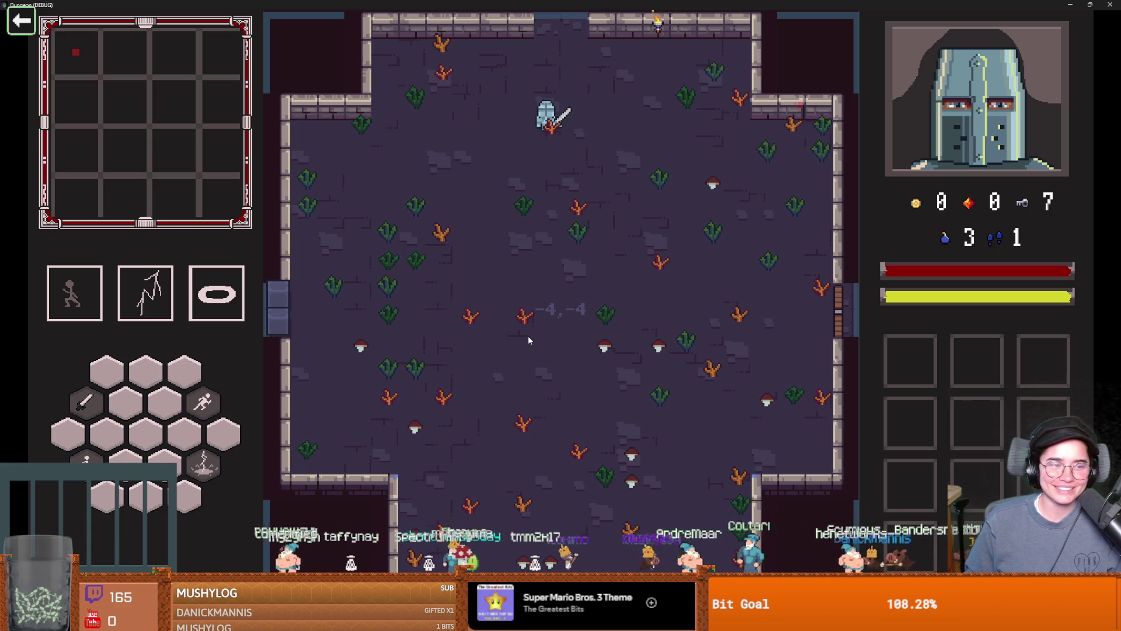
pyautogui.press('w')
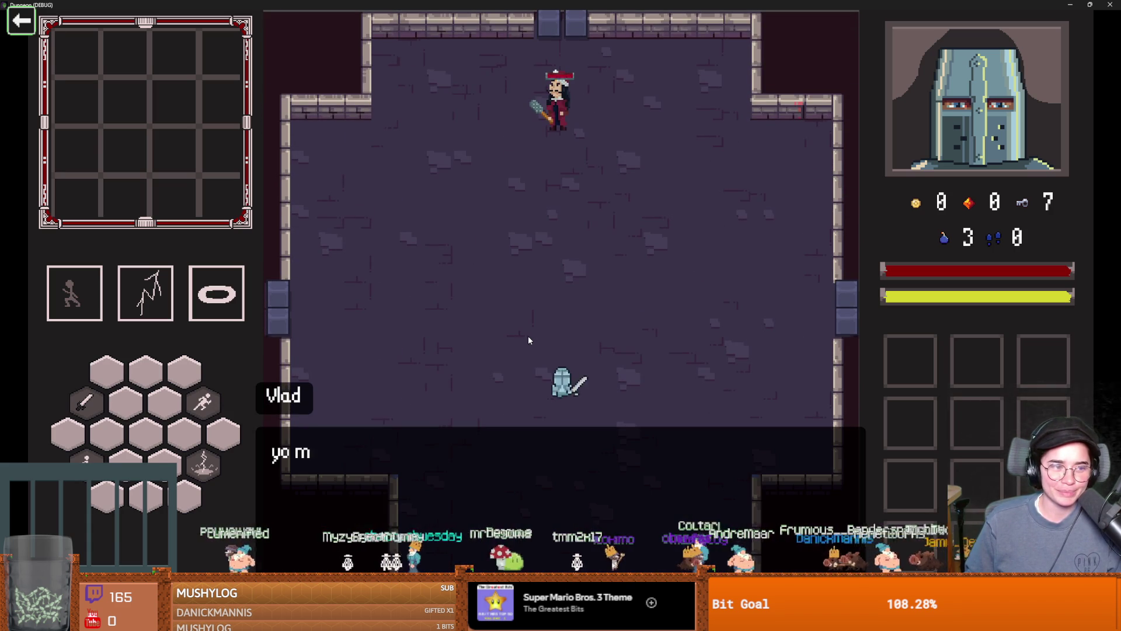
pyautogui.press('space')
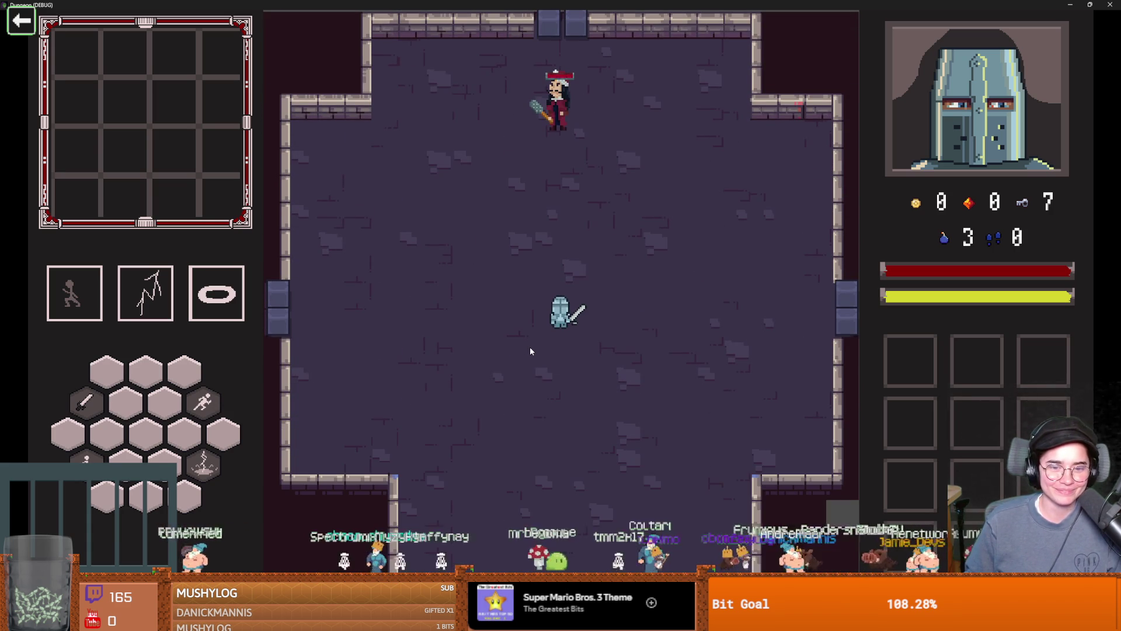
pyautogui.press('w')
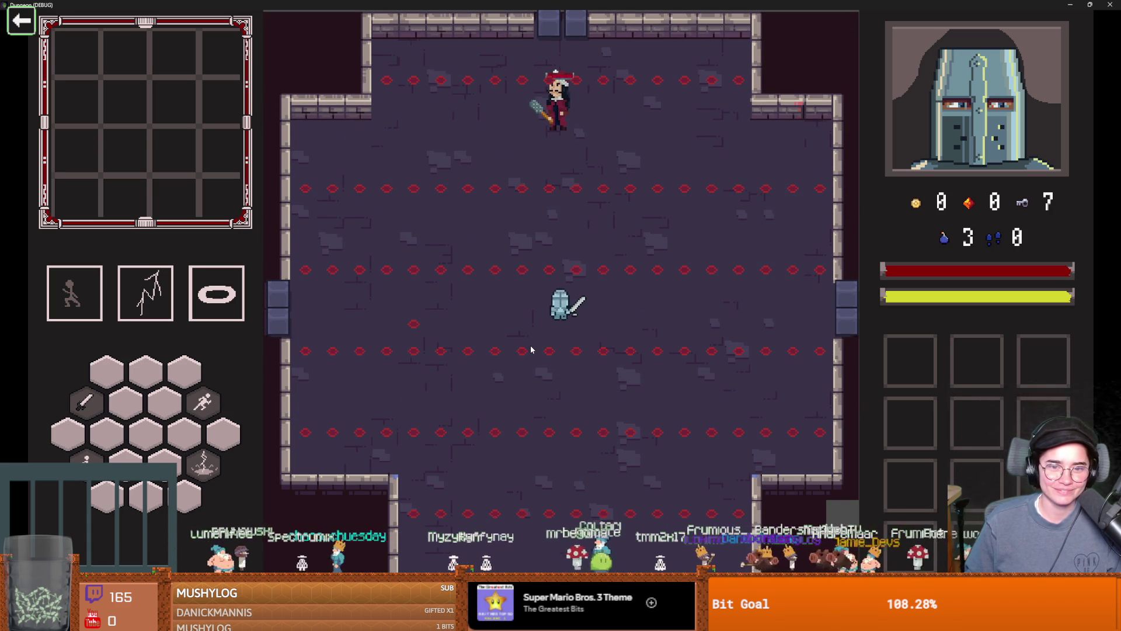
pyautogui.press('a')
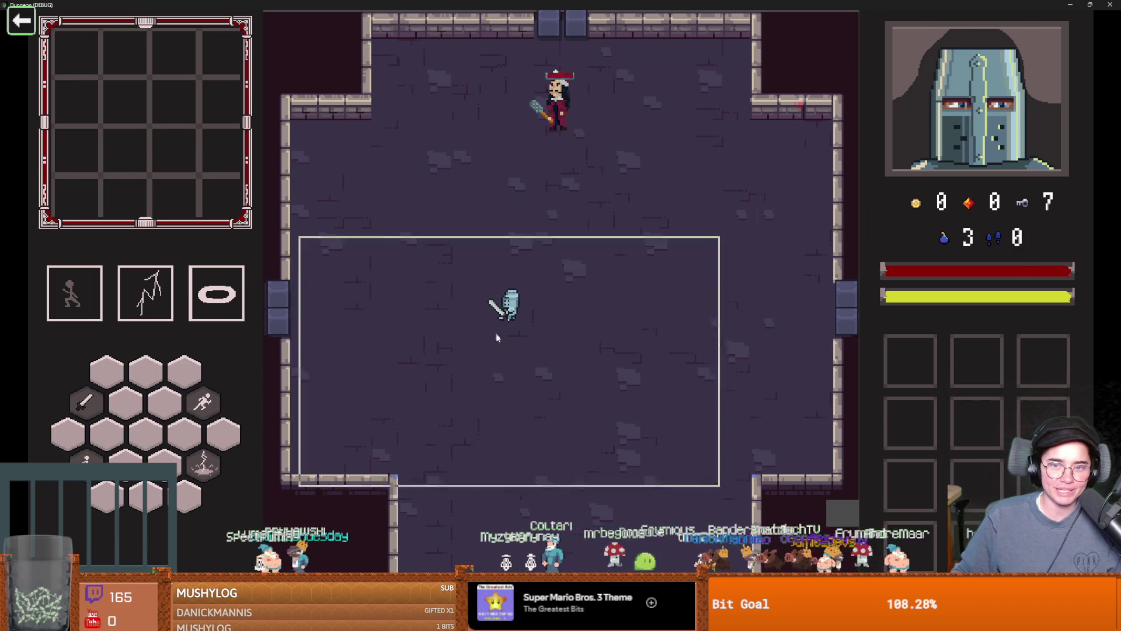
pyautogui.press('super+Down')
pyautogui.click(650, 299)
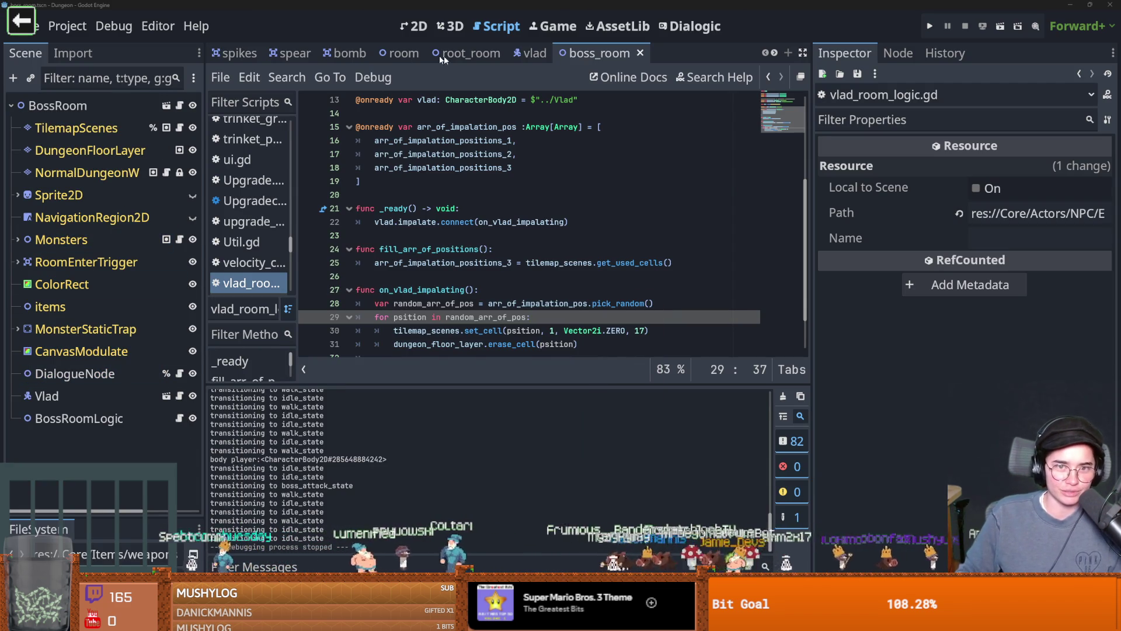
# - Return to the spear scene in 2D view and enlarge the animation frames panel
pyautogui.click(236, 53)
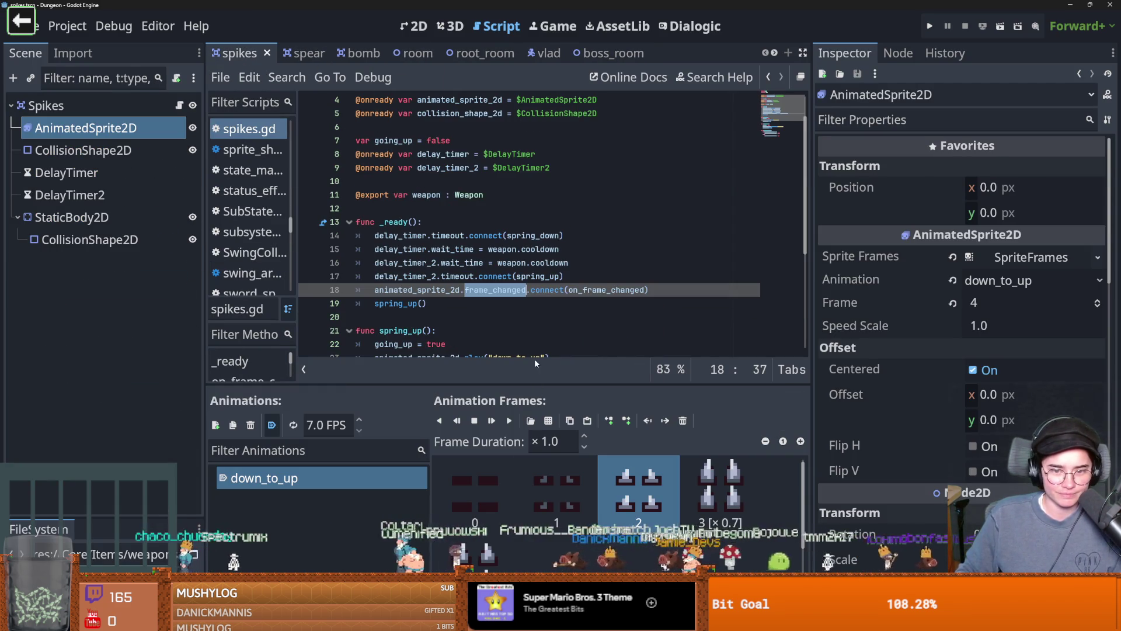
pyautogui.click(83, 105)
pyautogui.click(413, 25)
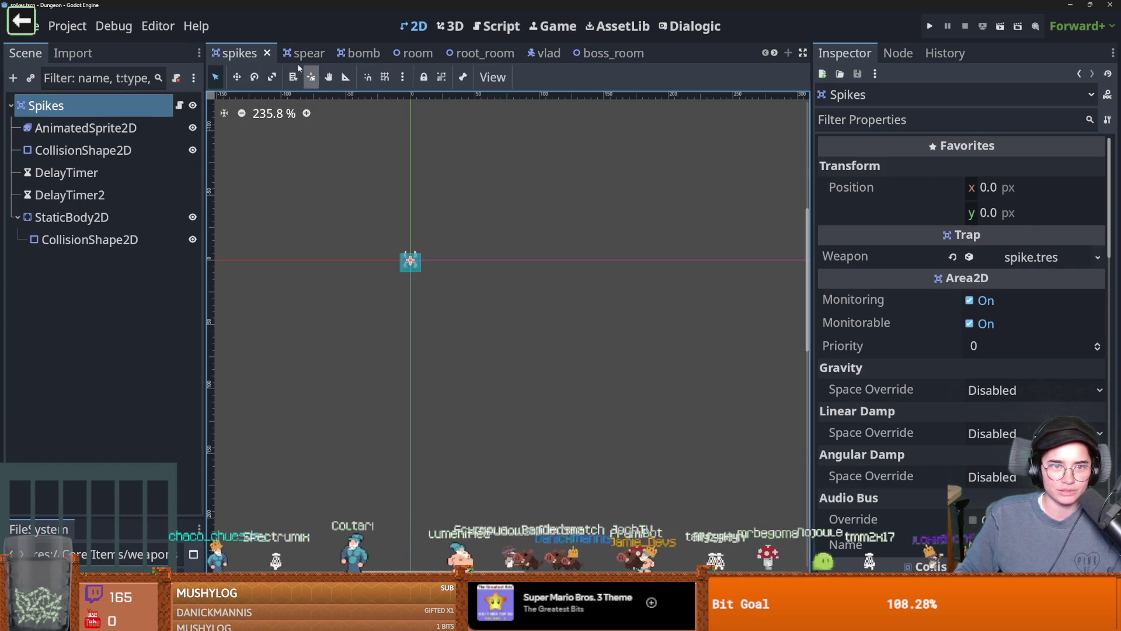
pyautogui.click(295, 53)
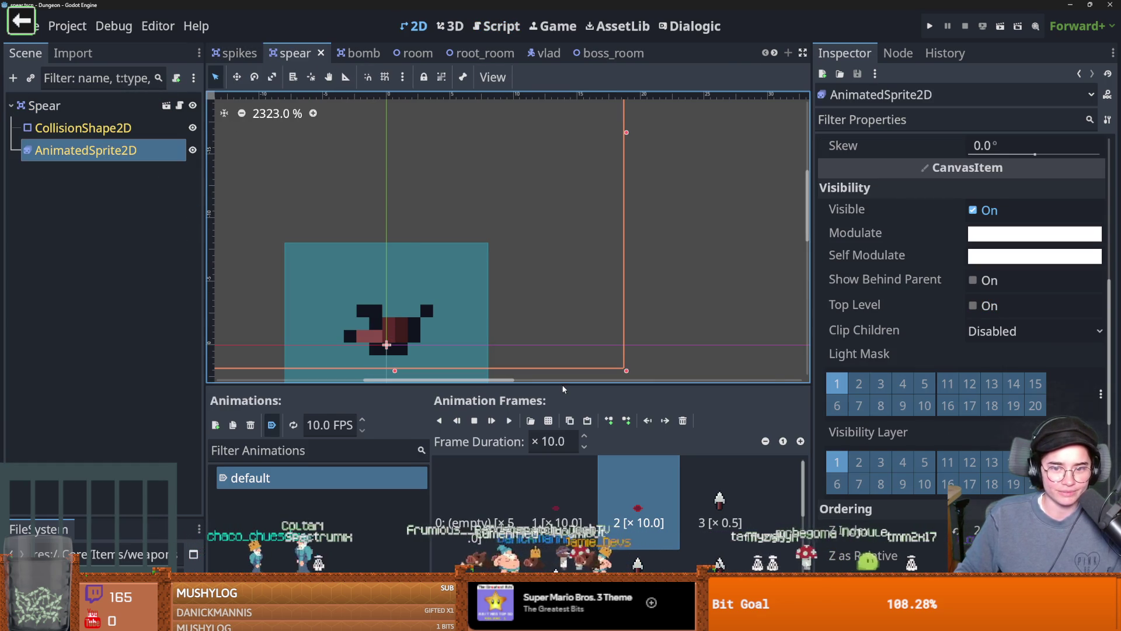
pyautogui.moveTo(562, 386); pyautogui.dragTo(515, 145)
# - Set frame durations: frames 3 and 4 to 1, frame 5 to 2, frame 6 to 5
pyautogui.click(577, 203)
pyautogui.write('1')
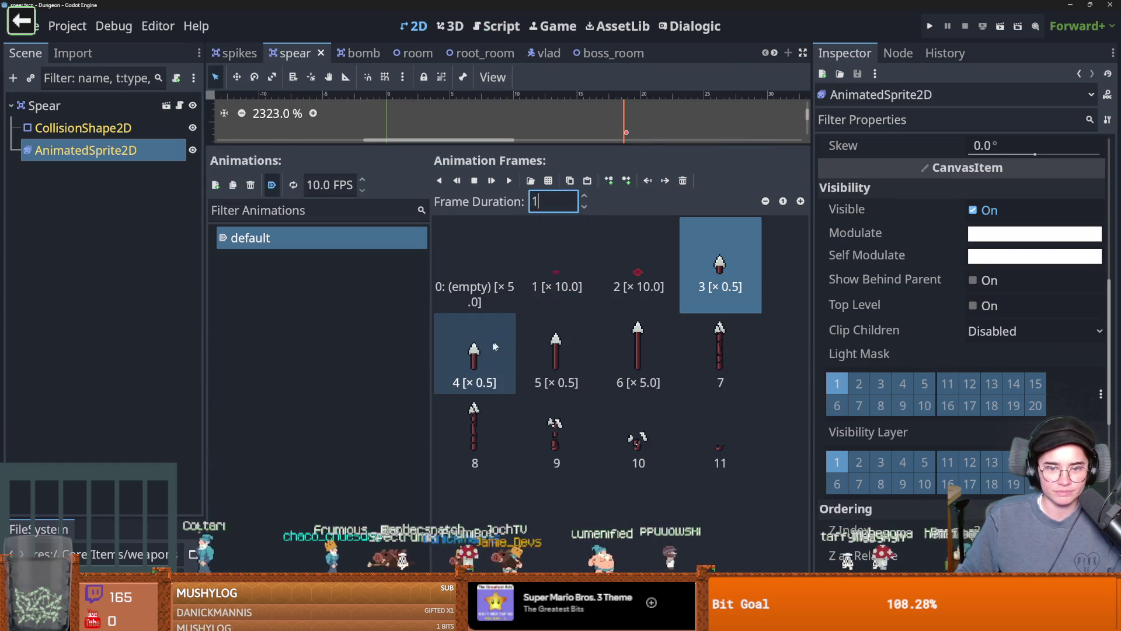
pyautogui.click(475, 350)
pyautogui.click(553, 201)
pyautogui.write('1')
pyautogui.click(556, 345)
pyautogui.click(553, 202)
pyautogui.write('2')
pyautogui.click(638, 350)
pyautogui.press('Return')
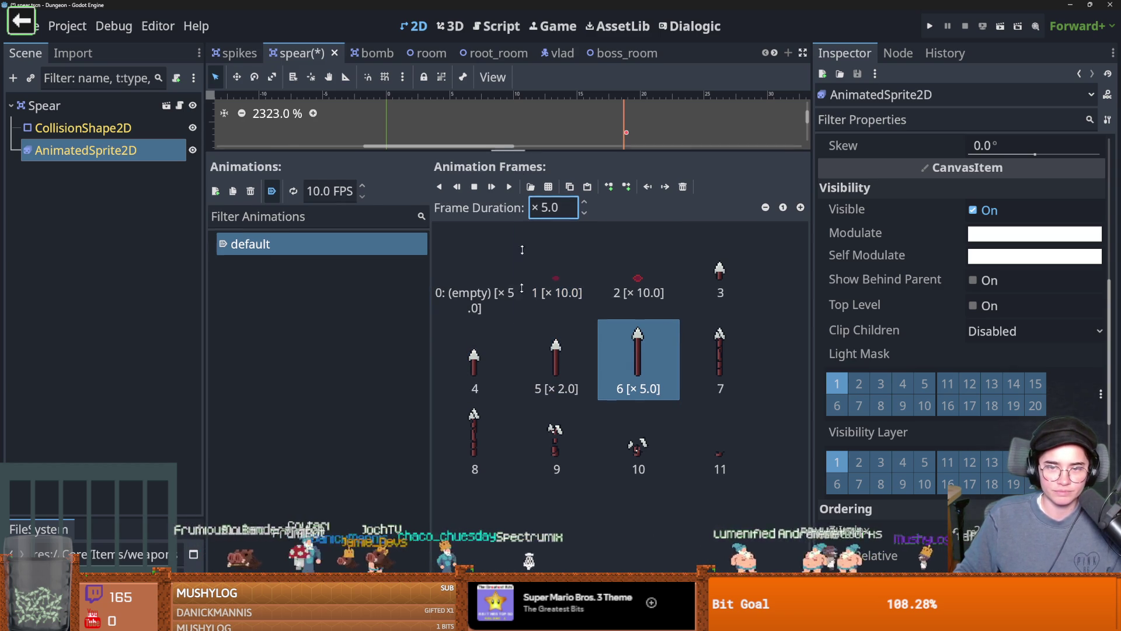
# - Preview the retimed spear animation playing on the canvas
pyautogui.moveTo(527, 145); pyautogui.dragTo(514, 411)
pyautogui.scroll(-5, 513, 342)
pyautogui.click(510, 447)
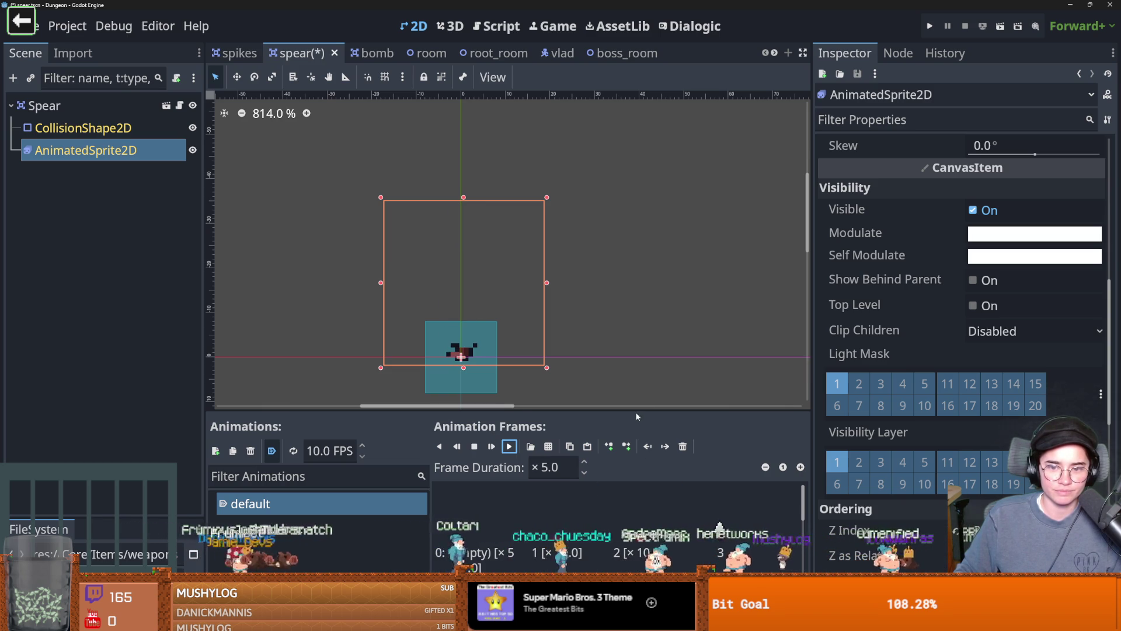
pyautogui.moveTo(637, 409); pyautogui.dragTo(625, 308)
# - Save the spear scene with its retimed frames, deselecting the spear sprite before the final save
pyautogui.hotkey('ctrl', 's')
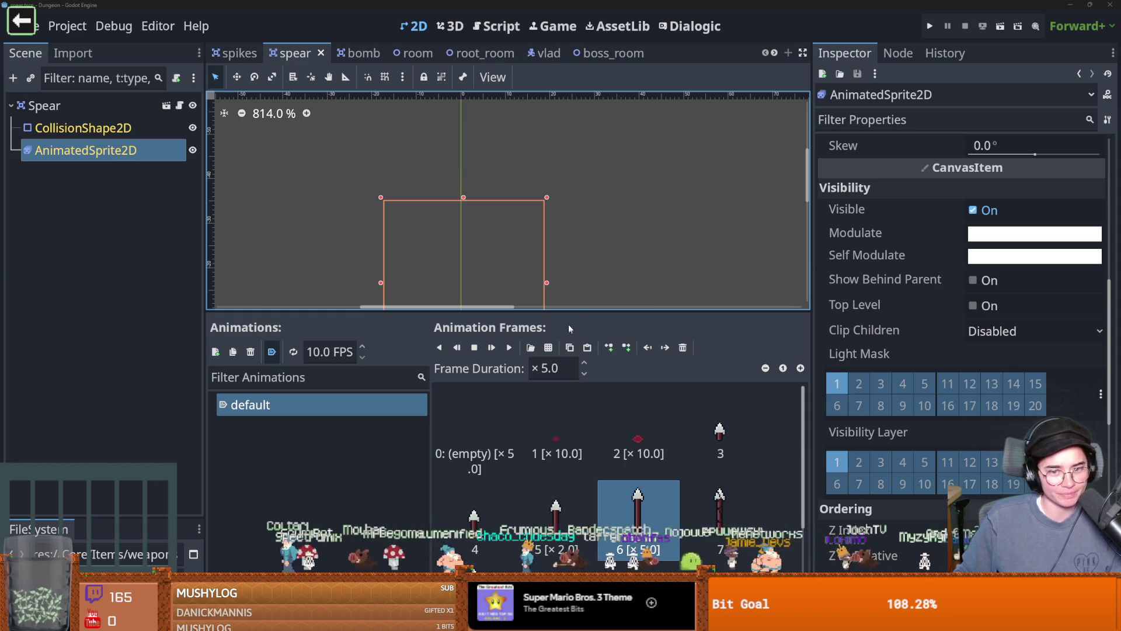
pyautogui.moveTo(572, 313); pyautogui.dragTo(526, 394)
pyautogui.hotkey('ctrl', 's')
pyautogui.scroll(2, 512, 316)
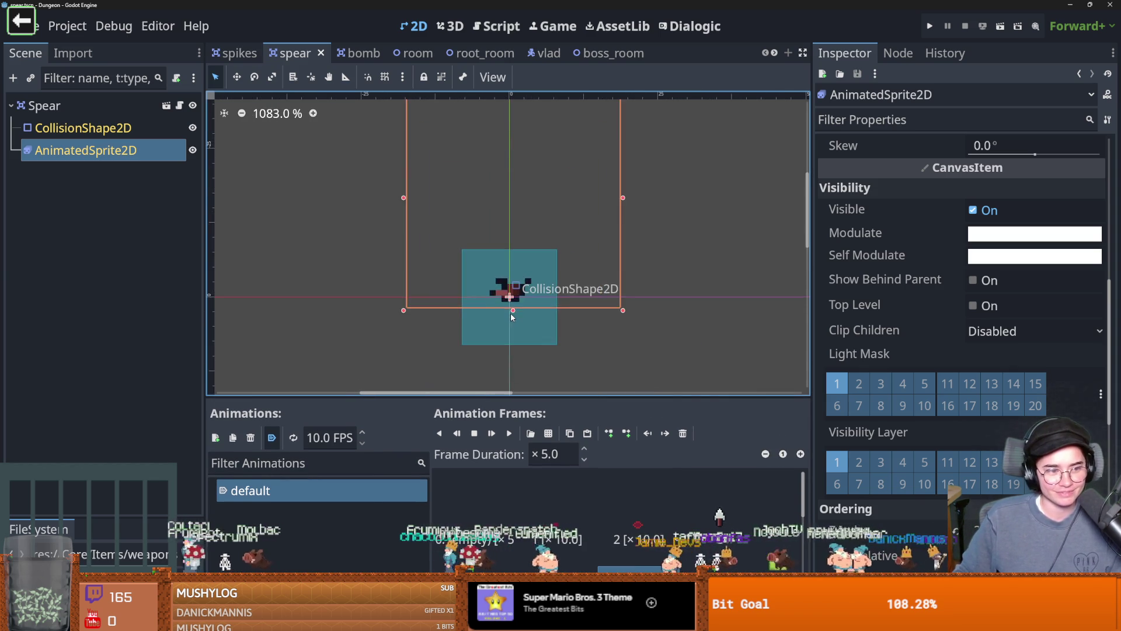
pyautogui.scroll(2, 512, 316)
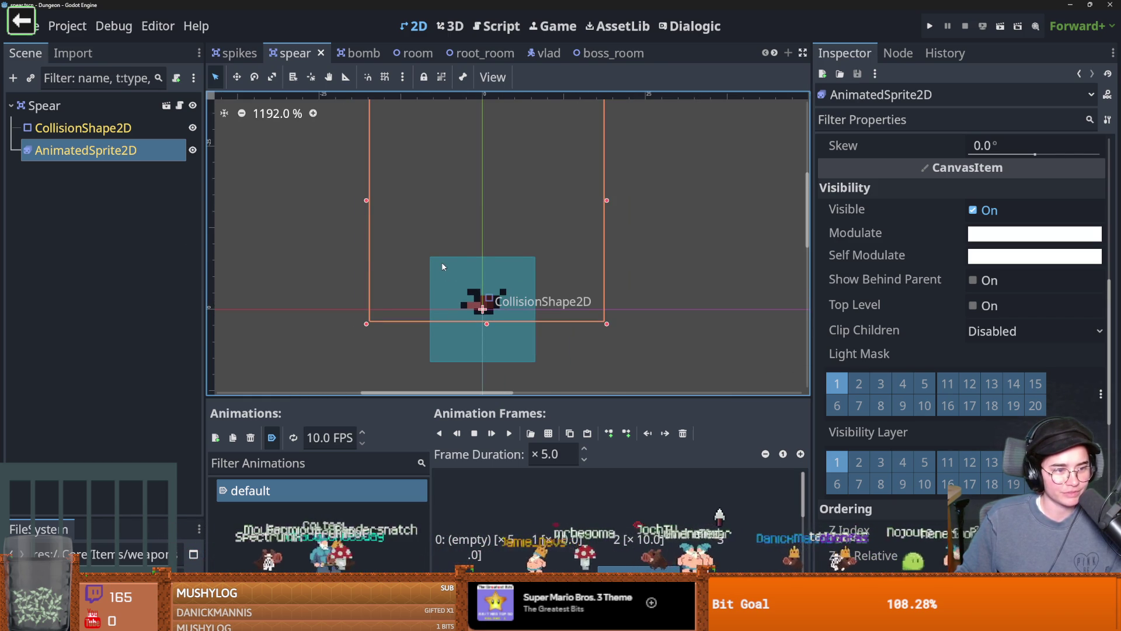
pyautogui.scroll(1, 497, 268)
pyautogui.hotkey('ctrl', 's')
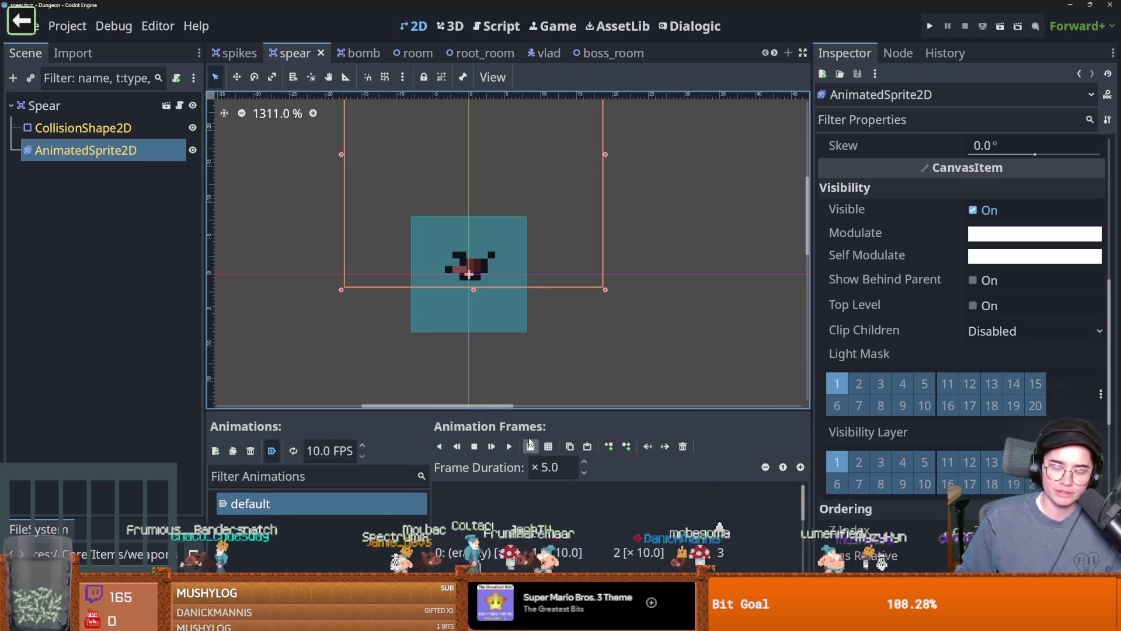
pyautogui.click(511, 397)
pyautogui.hotkey('ctrl', 's')
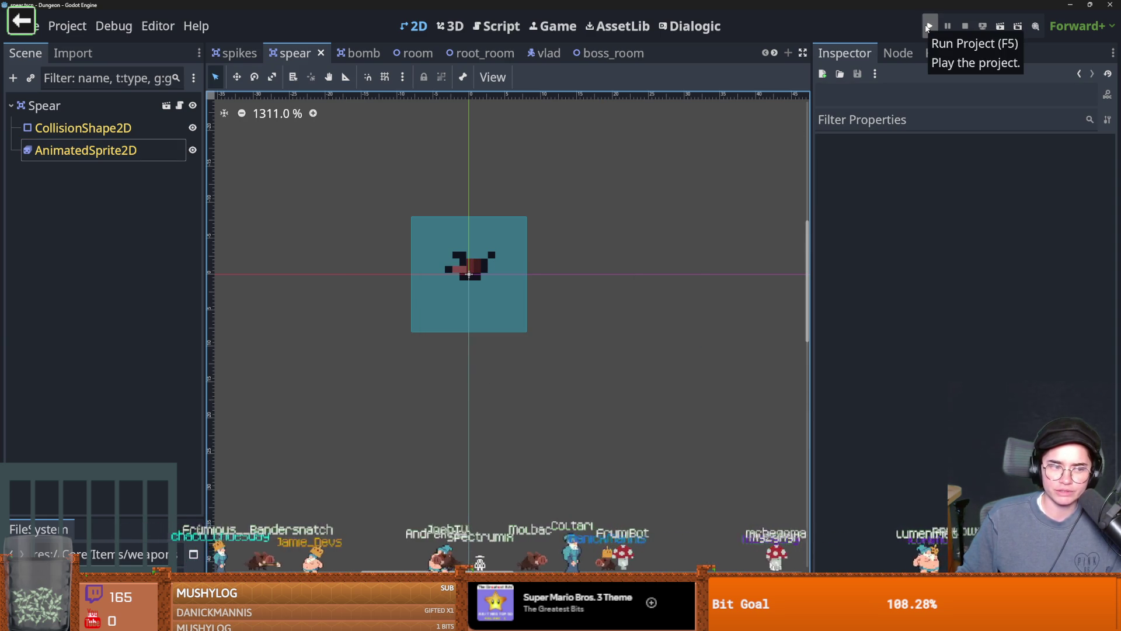
# - Review the set_cell call in the BossRoomLogic script, then launch the Cannon game
pyautogui.click(607, 53)
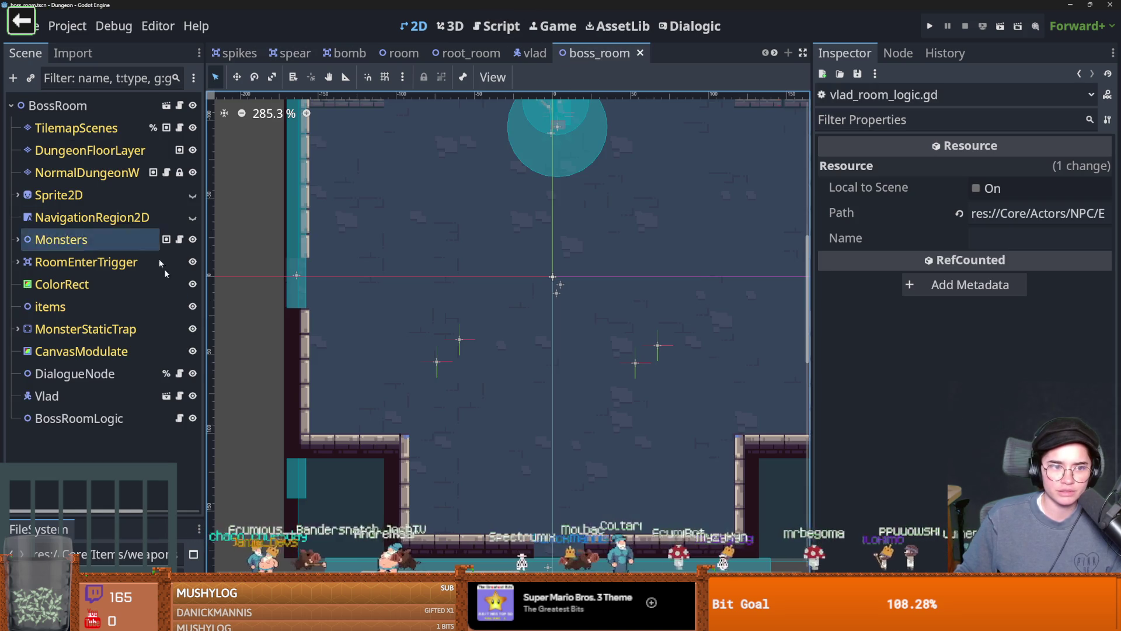
pyautogui.click(180, 418)
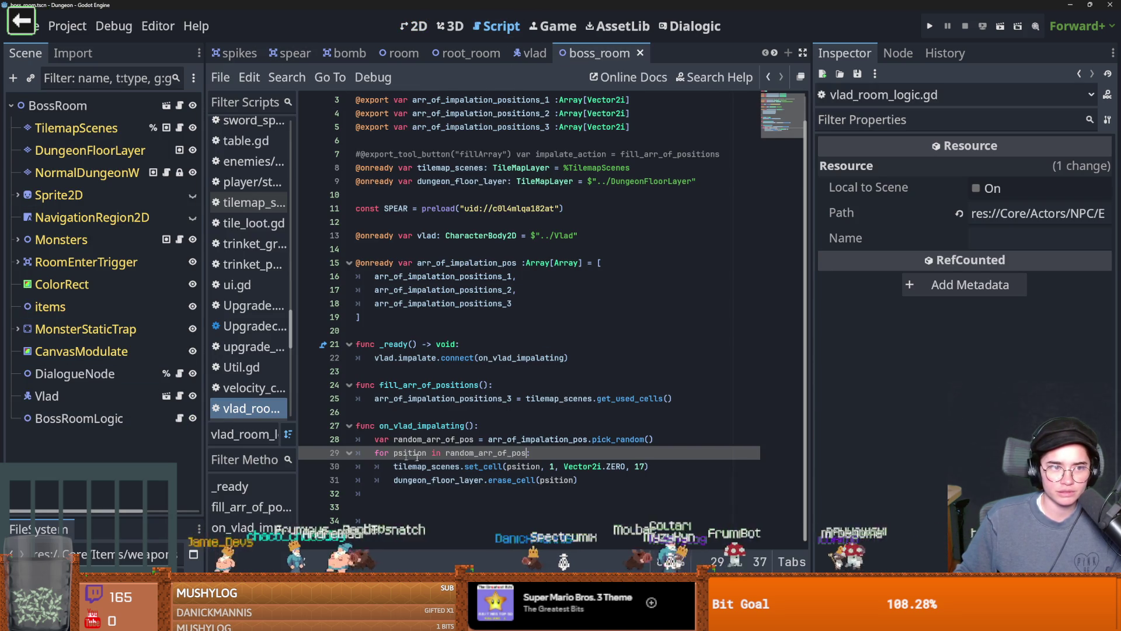
pyautogui.write(':')
pyautogui.doubleClick(483, 466)
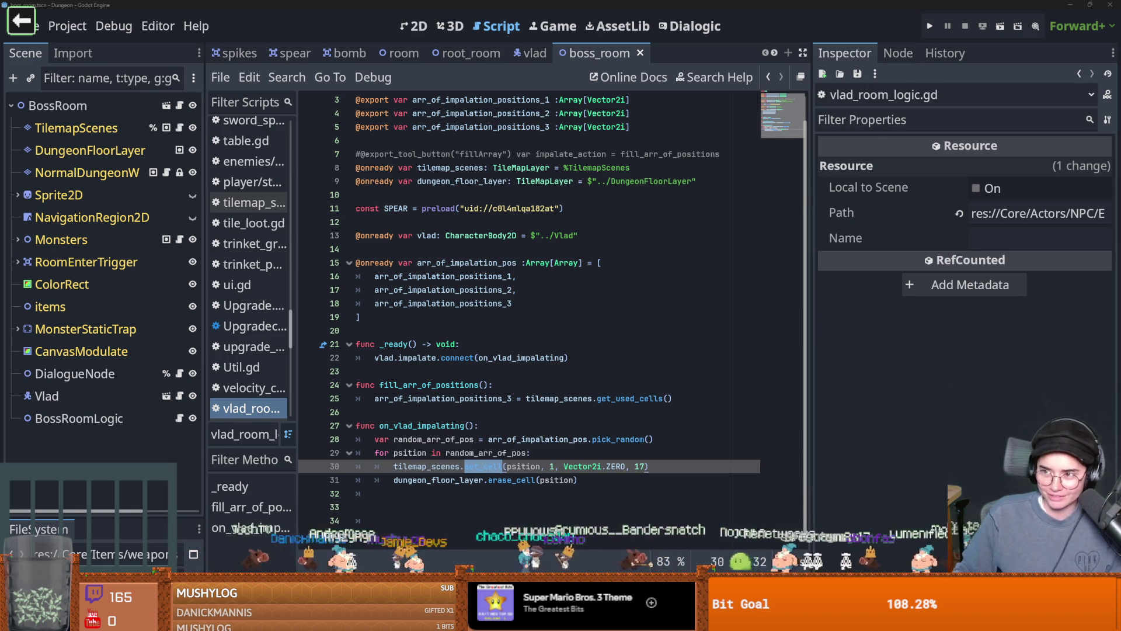
pyautogui.click(24, 23)
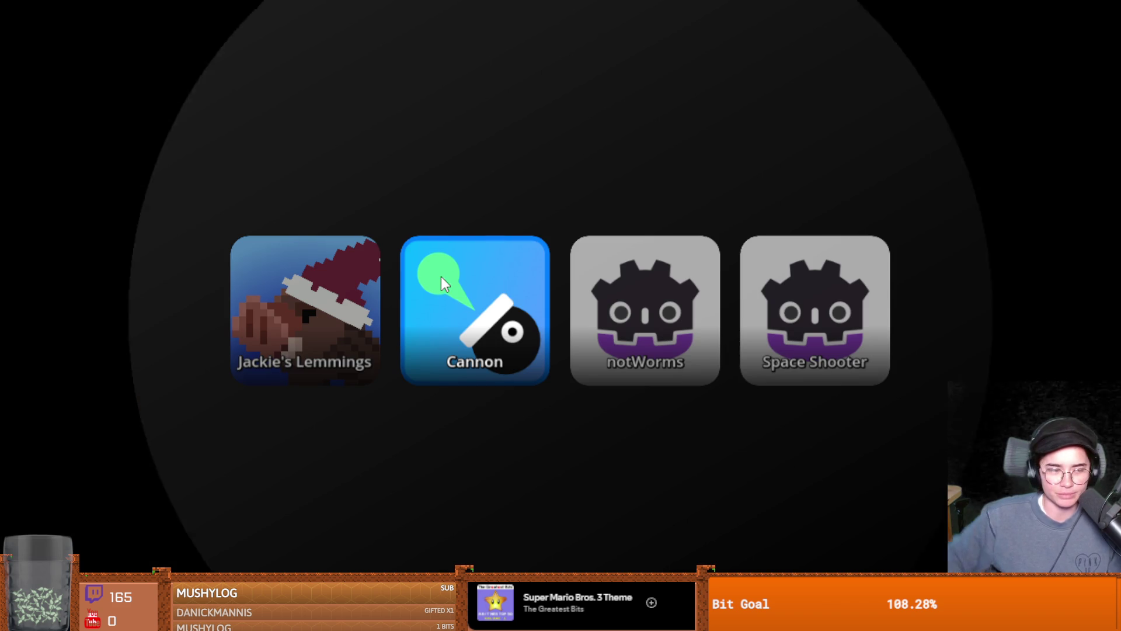
pyautogui.click(440, 275)
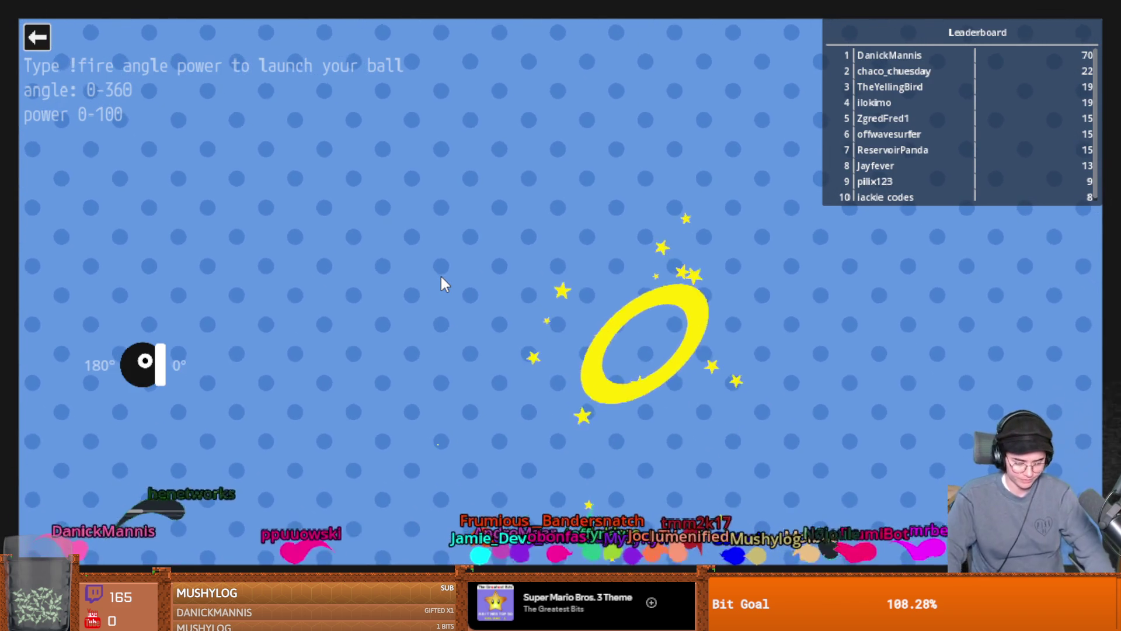
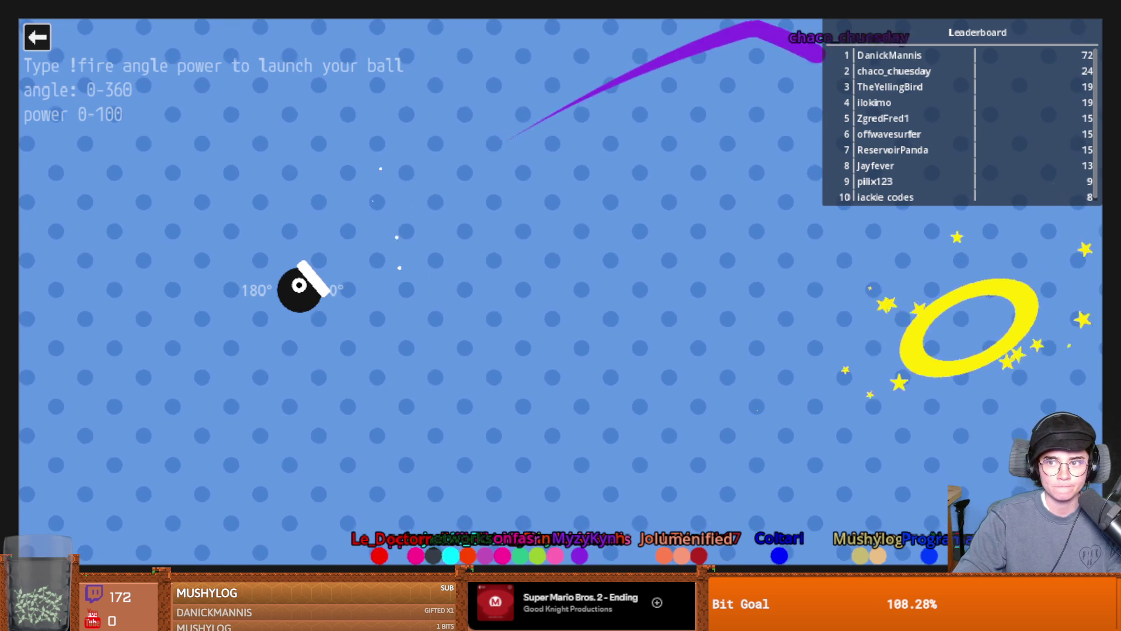
# - Quit the cannon minigame, start a new Dungeon Roll run as the Warrior, and open the debug console
pyautogui.press('Escape')
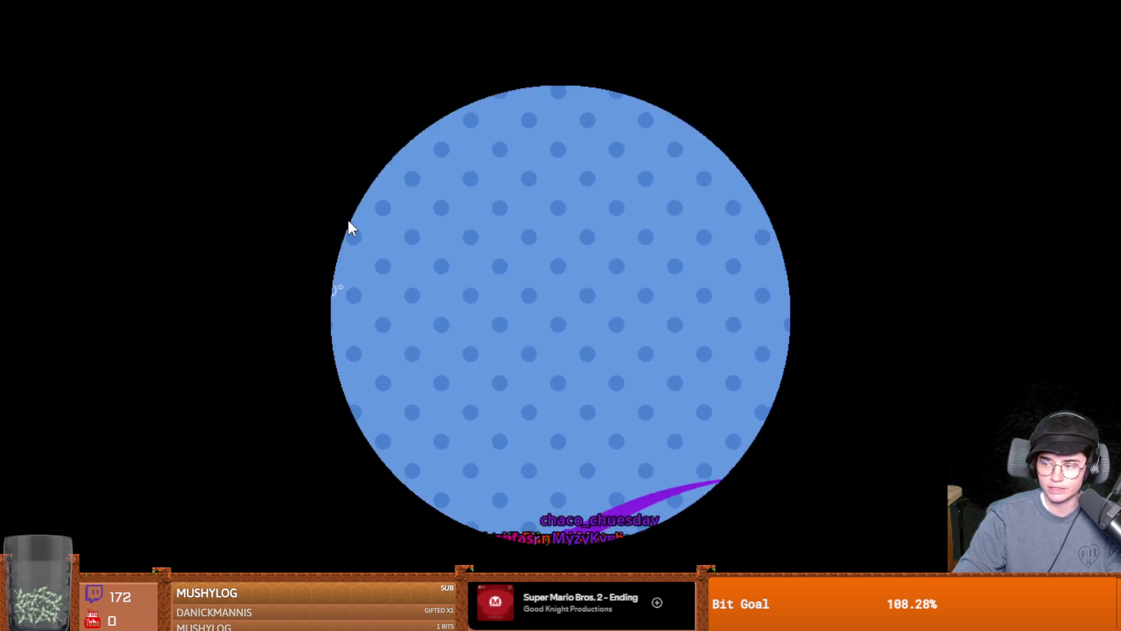
pyautogui.press('Escape')
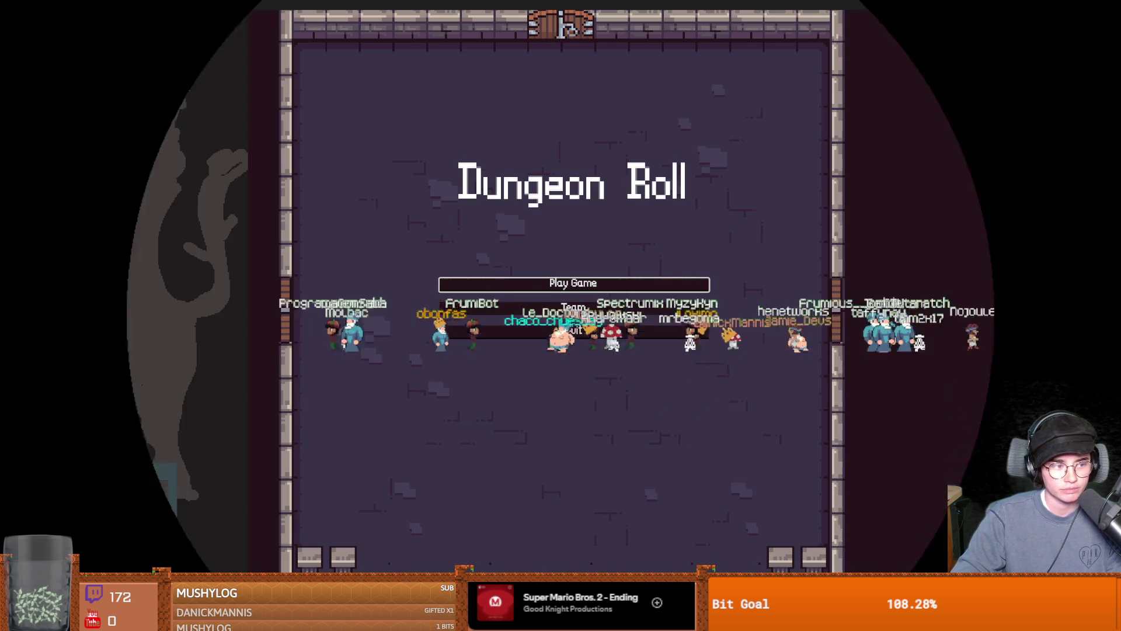
pyautogui.click(613, 283)
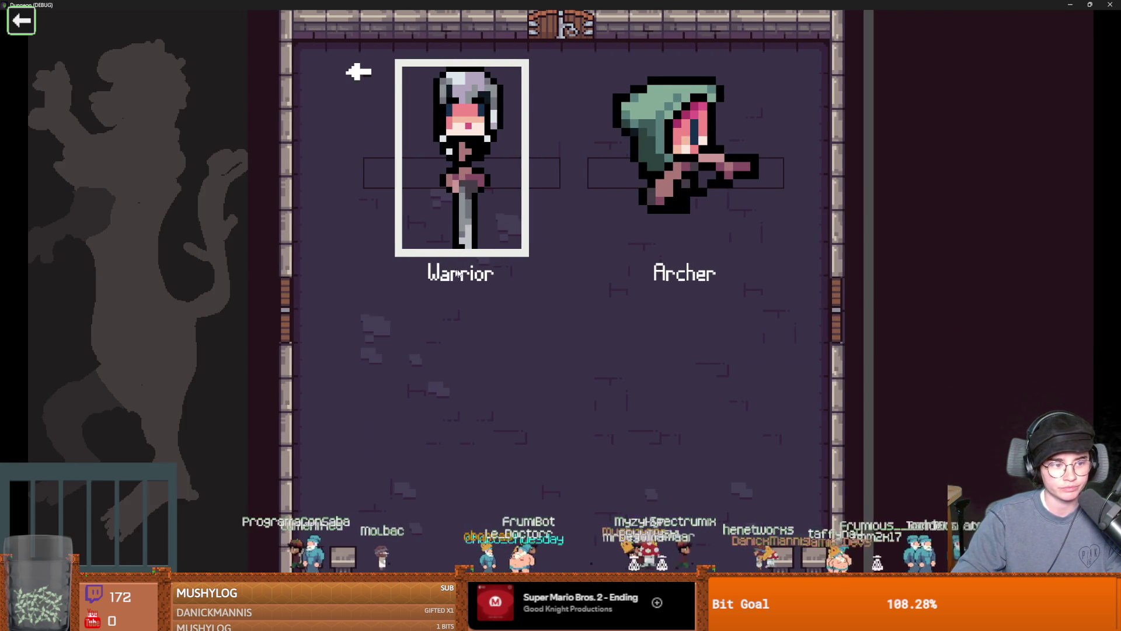
pyautogui.press('Return')
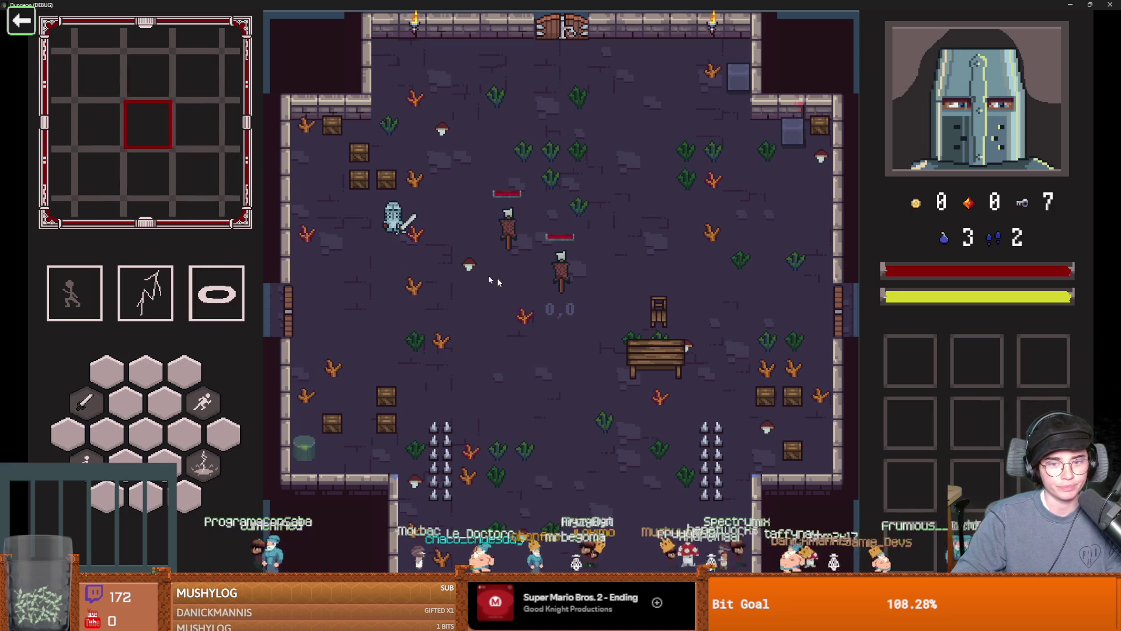
pyautogui.press('`')
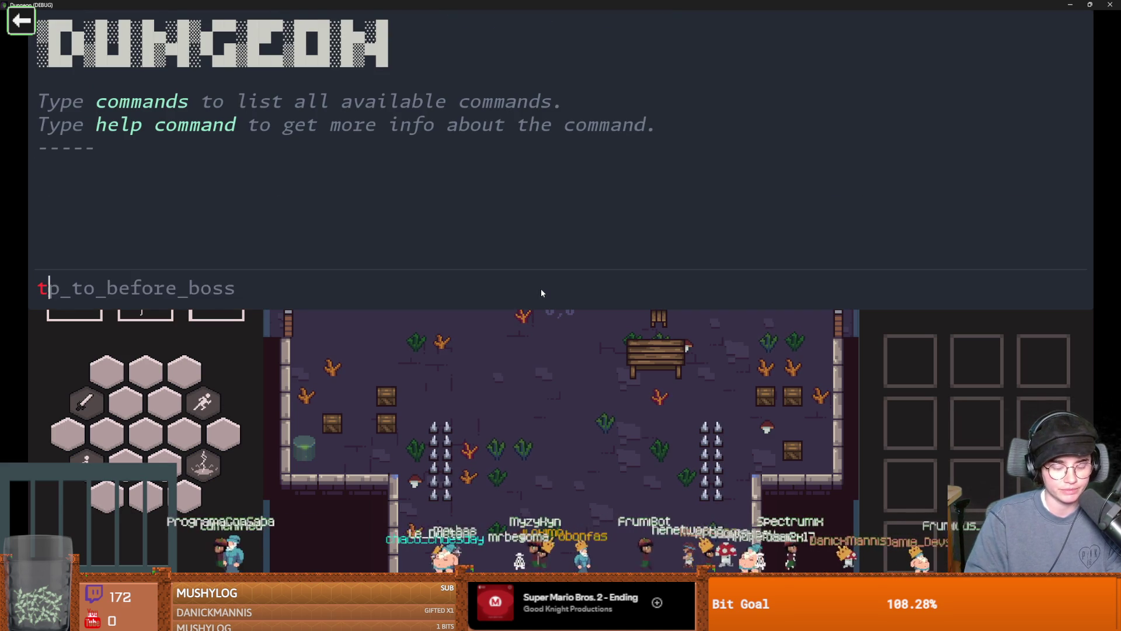
# - Run the tp_to_before_boss console command, then close the console
pyautogui.write('tp')
pyautogui.press('Tab')
pyautogui.press('Return')
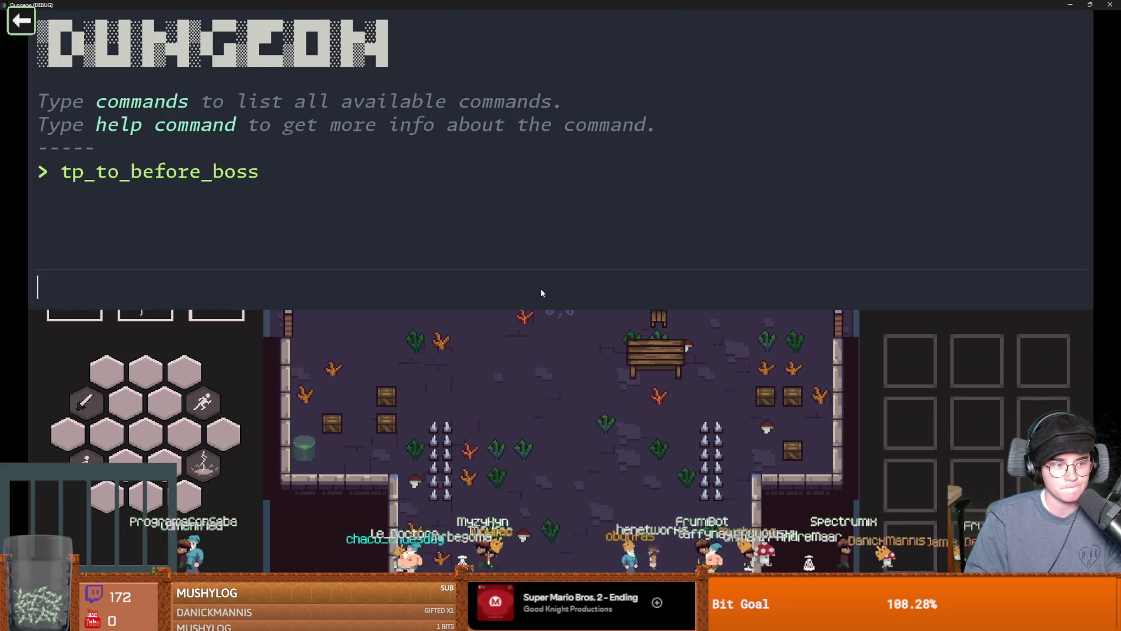
pyautogui.press('`')
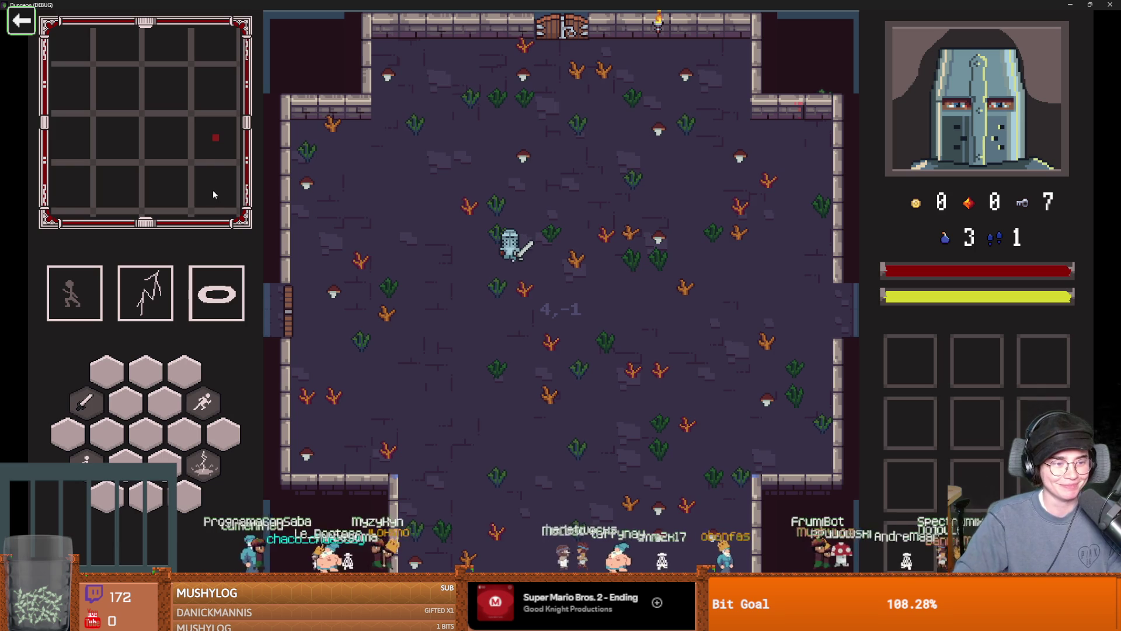
# - Walk and dash the knight into Vlad's room, dodge his spikes, then stop the game
pyautogui.press('a')
pyautogui.press('s')
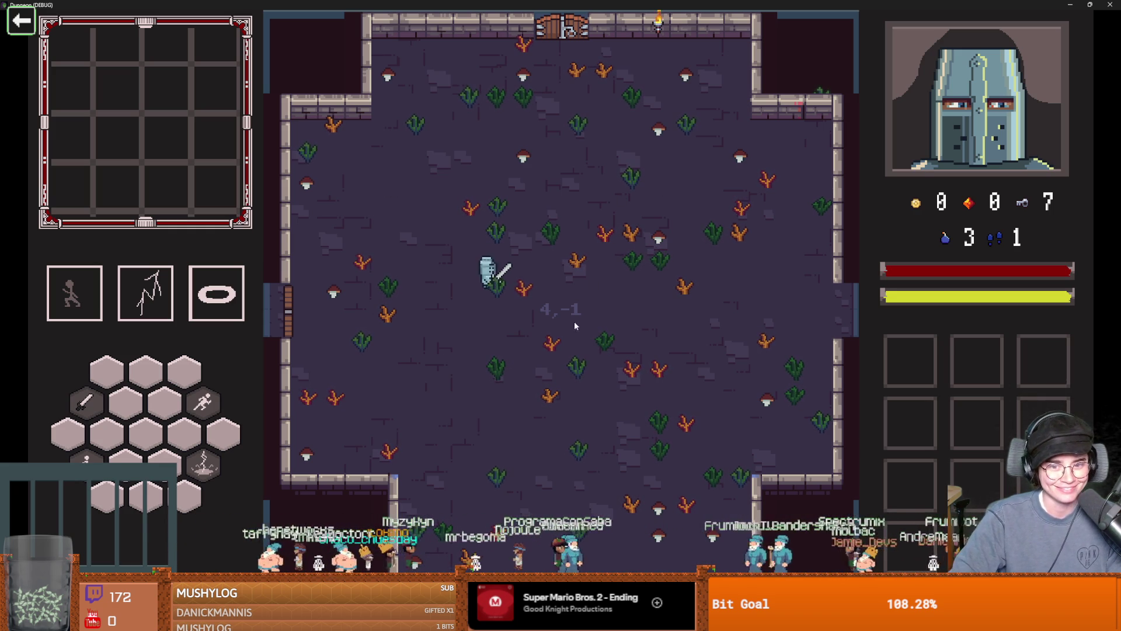
pyautogui.press('d')
pyautogui.click(685, 283)
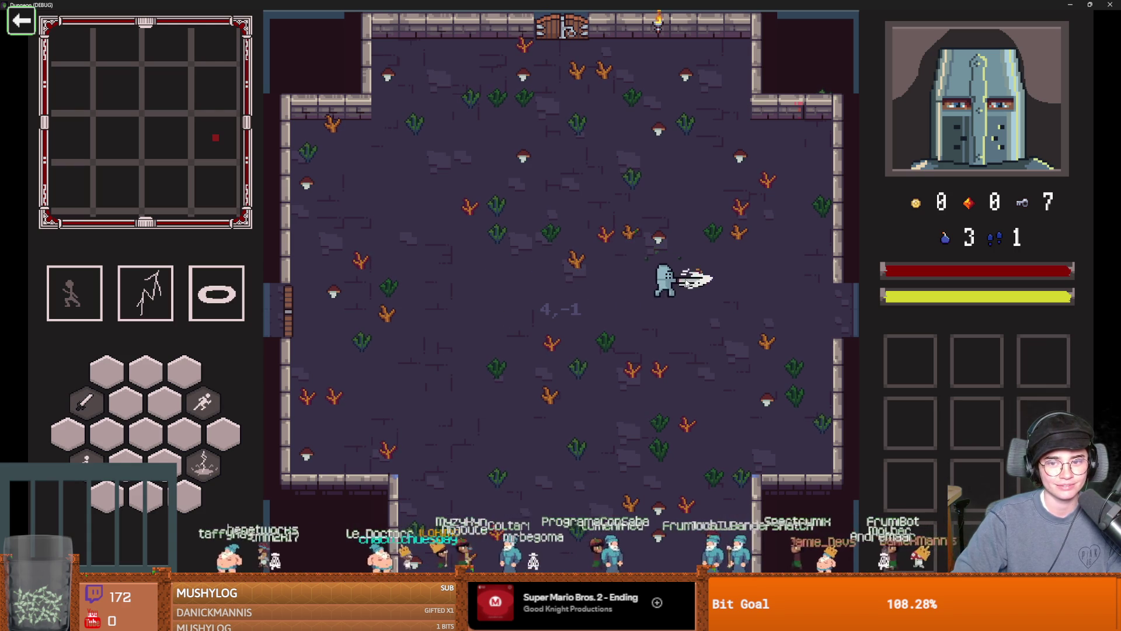
pyautogui.press('space')
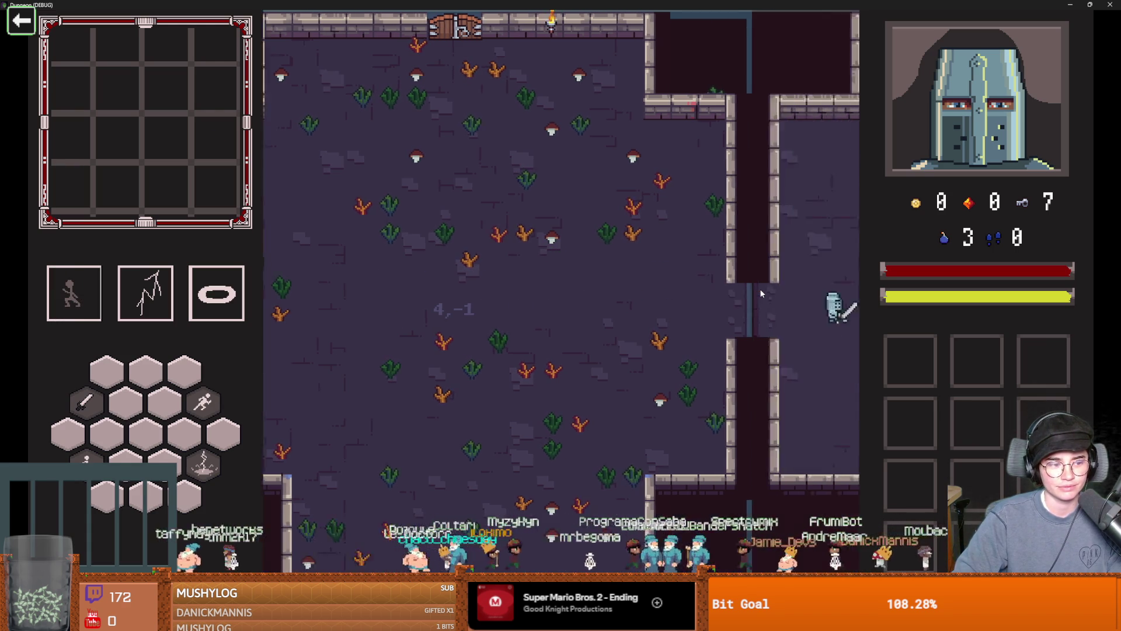
pyautogui.click(760, 291)
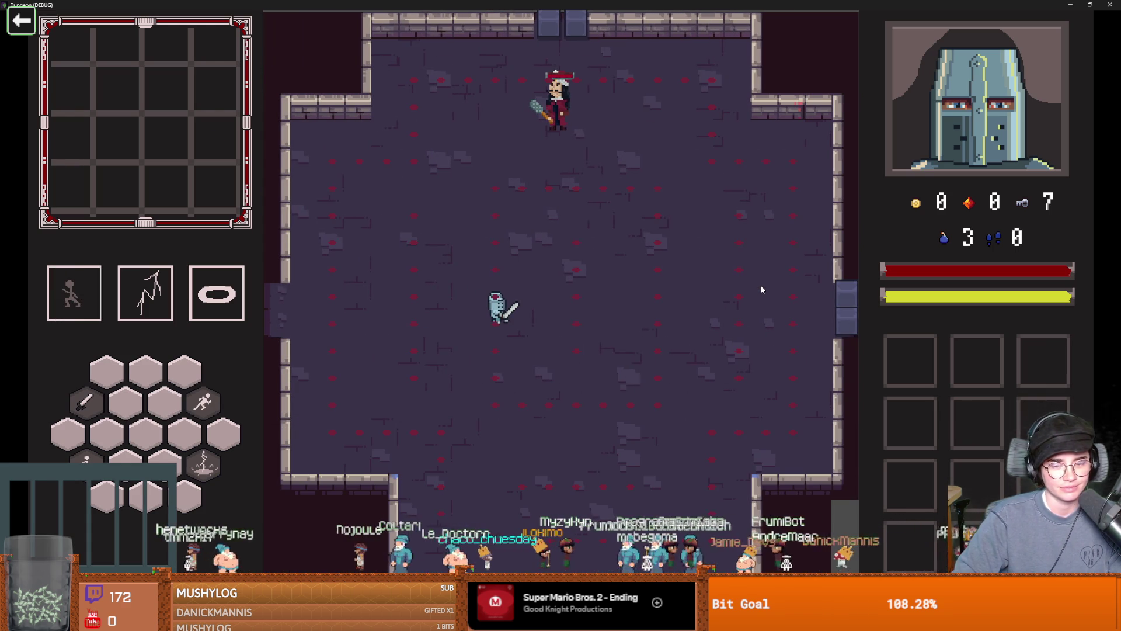
pyautogui.press('a')
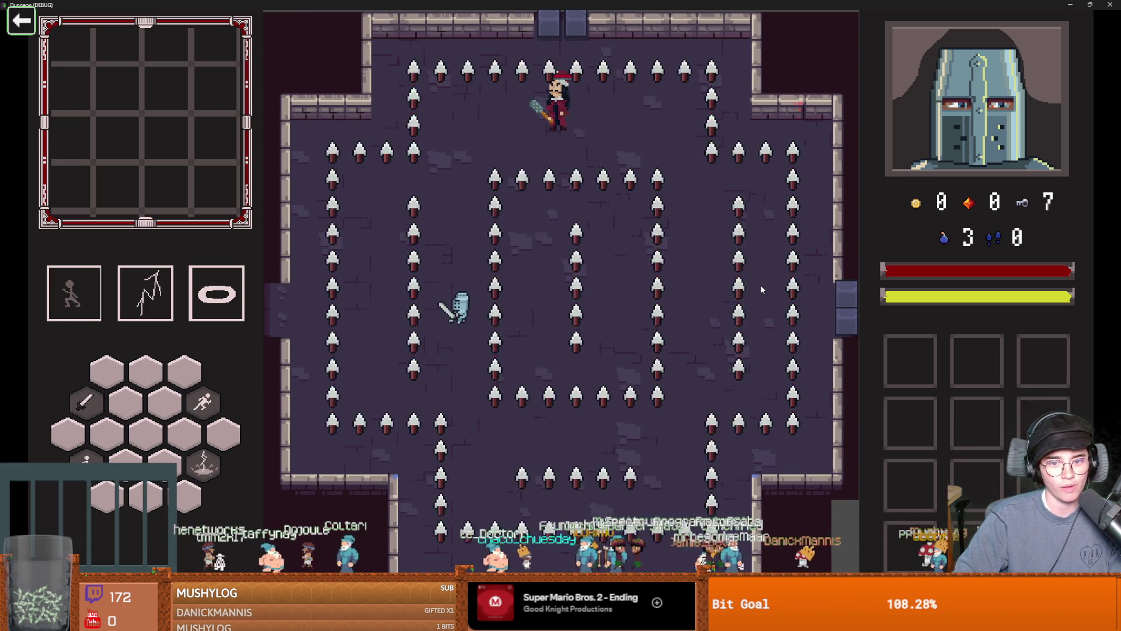
pyautogui.press('d')
pyautogui.press('w')
pyautogui.press('a')
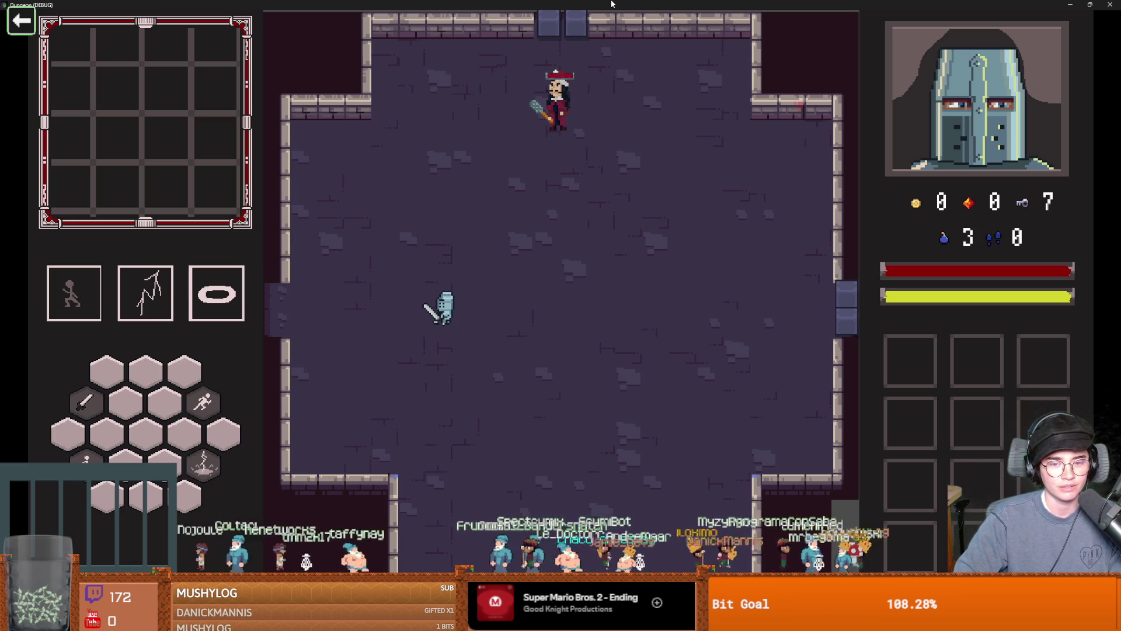
pyautogui.doubleClick(613, 4)
pyautogui.click(635, 250)
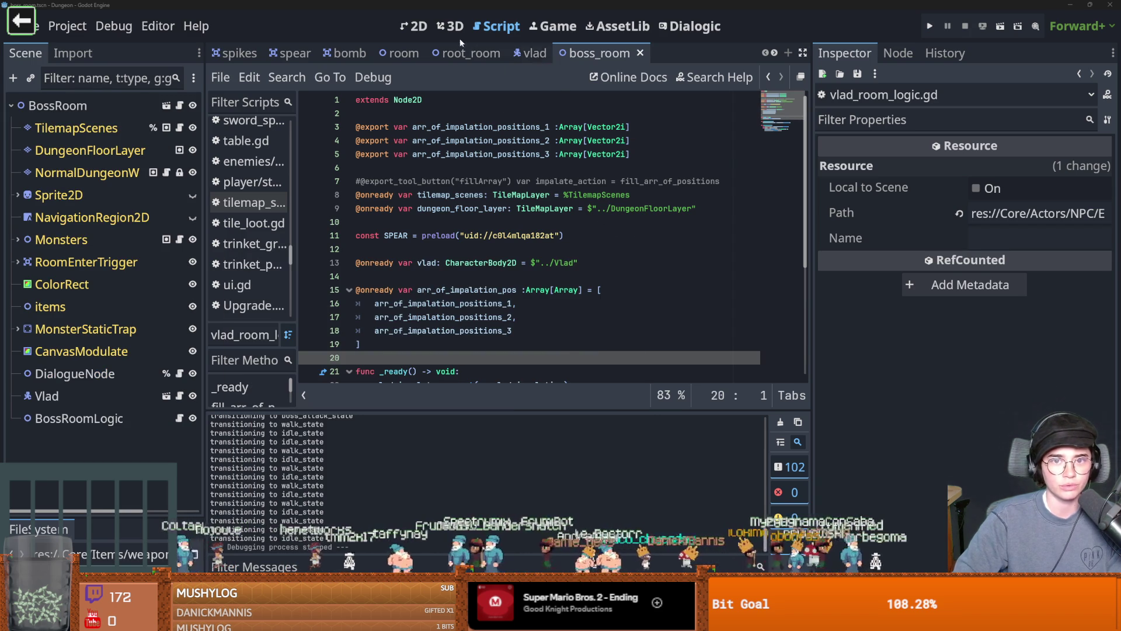
# - Lengthen the spear animation frame's duration from 5 to 7, save the spear scene, and open vlad_special.gd
pyautogui.click(273, 59)
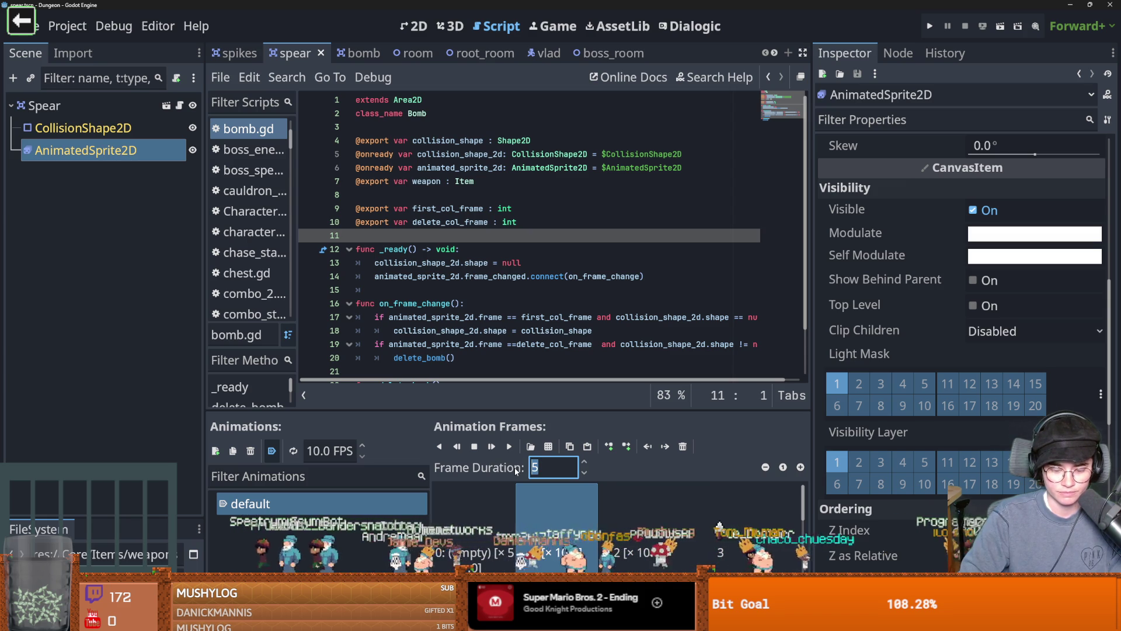
pyautogui.write('7')
pyautogui.click(631, 501)
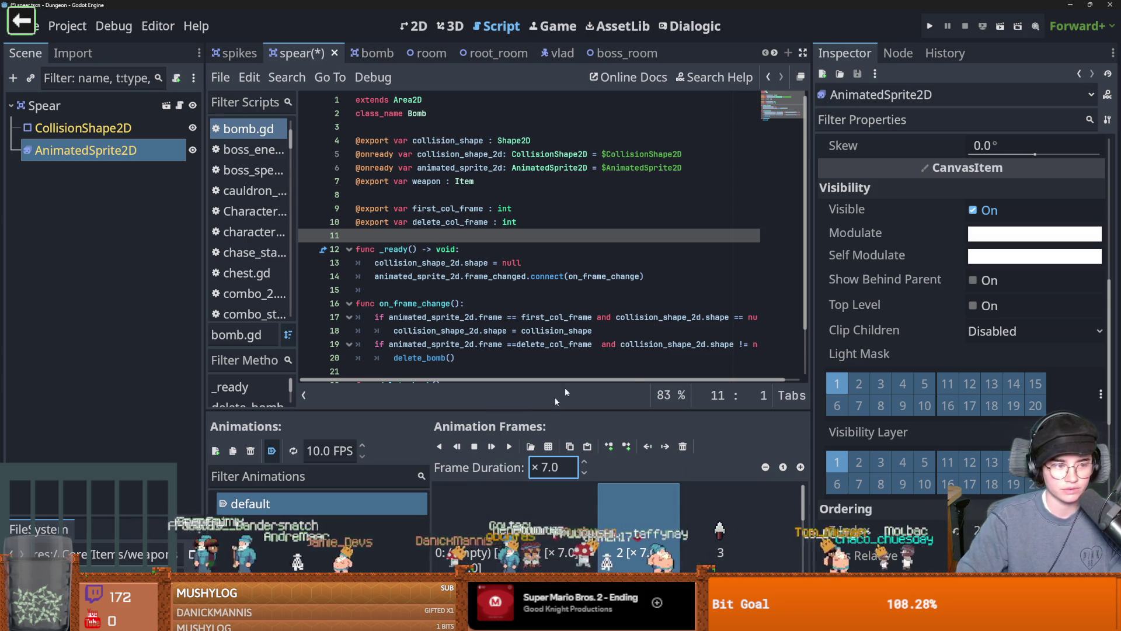
pyautogui.hotkey('ctrl', 's')
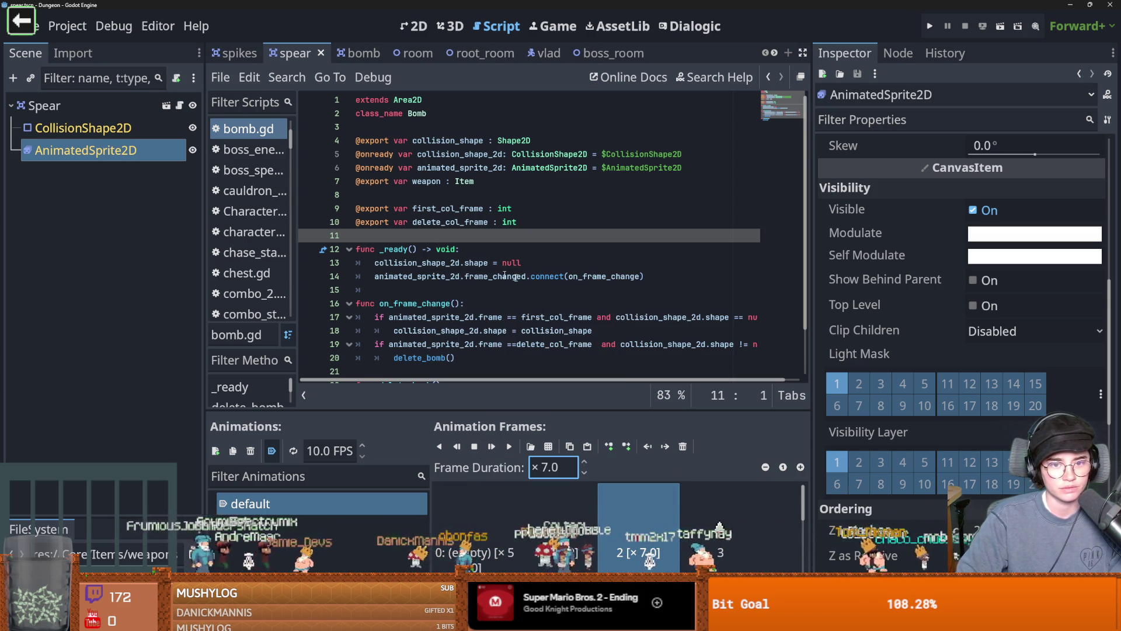
pyautogui.click(422, 263)
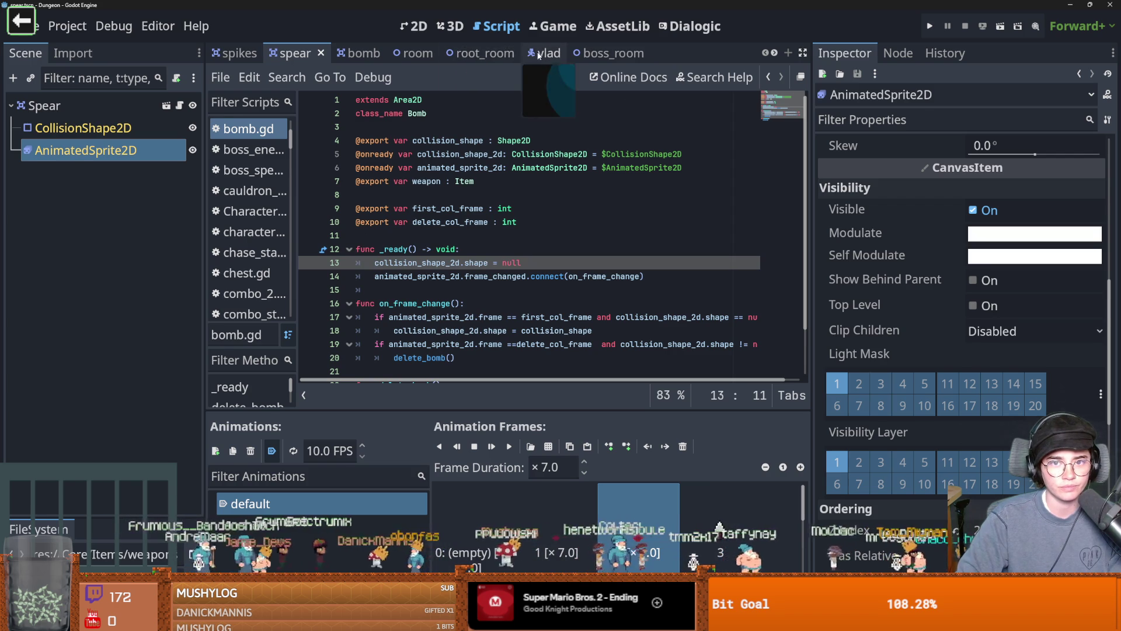
pyautogui.click(544, 52)
pyautogui.click(187, 291)
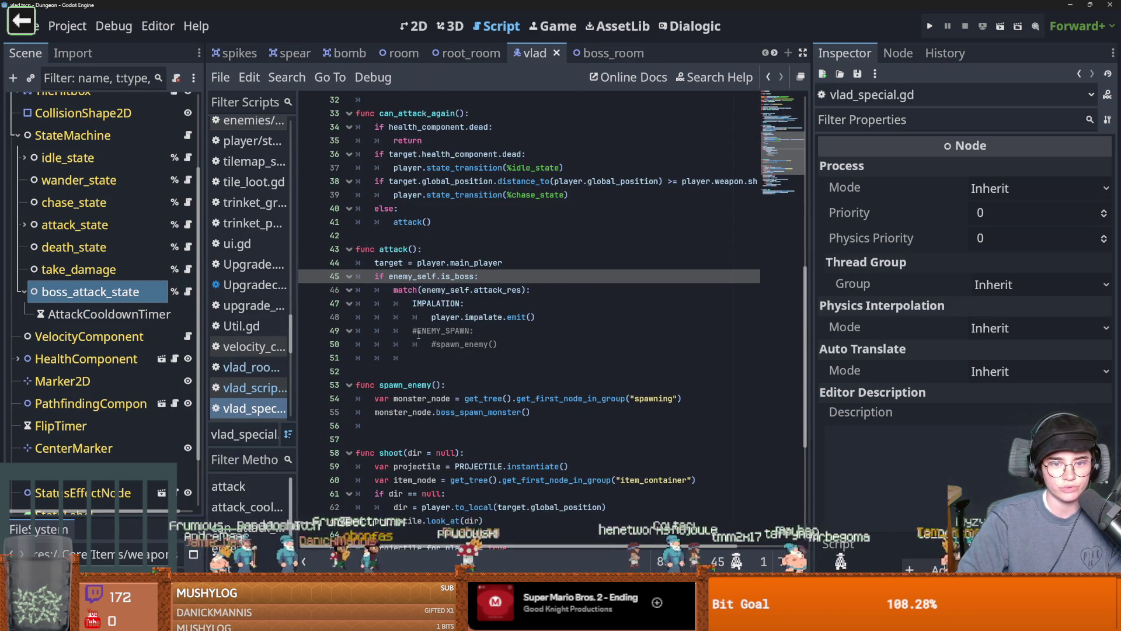
# - Change player.impalate.exit() to player.impalate.emit() on line 48
pyautogui.moveTo(535, 317); pyautogui.dragTo(513, 316)
pyautogui.write('mit()')
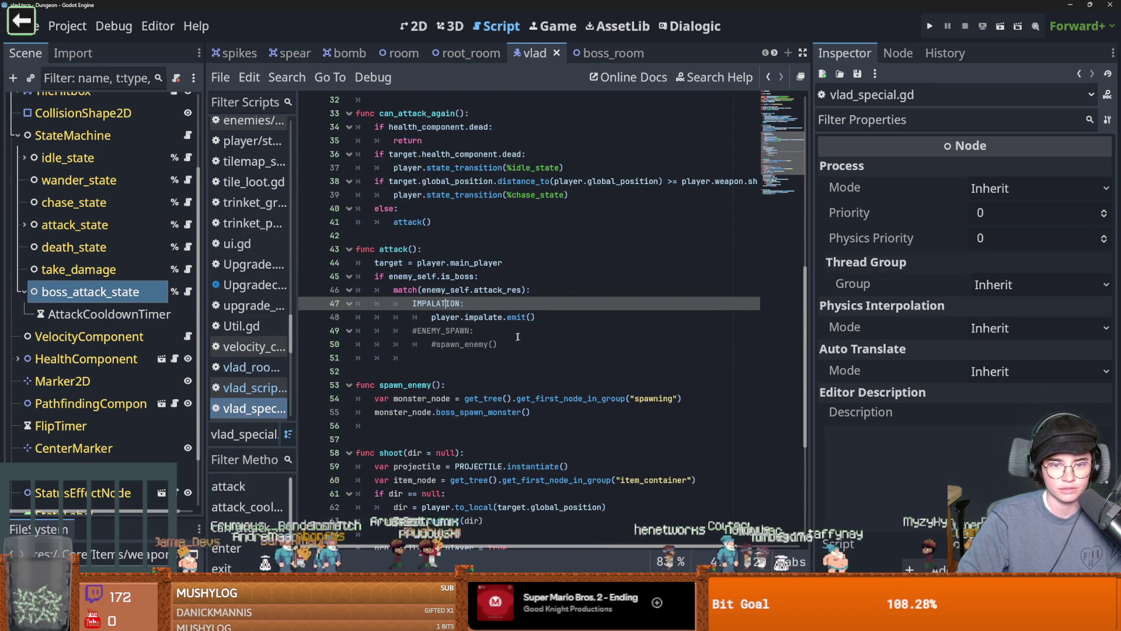
pyautogui.press('Down')
pyautogui.press('Down')
pyautogui.scroll(3, 100, 289)
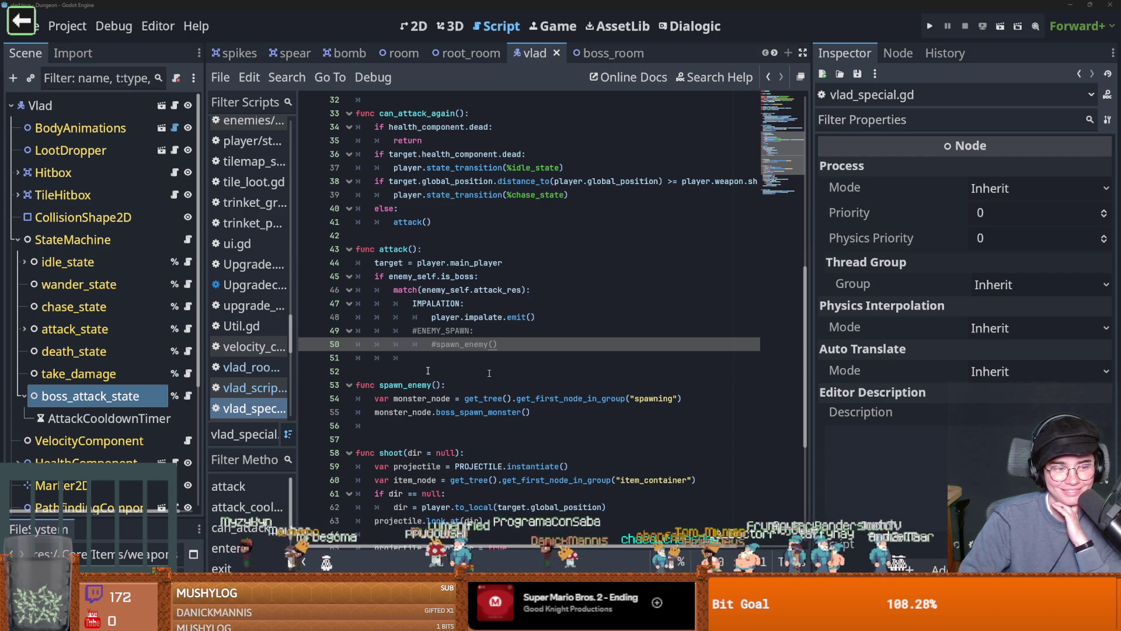
# - Delete the empty line 51, save the script, and select the Vlad root node
pyautogui.click(456, 359)
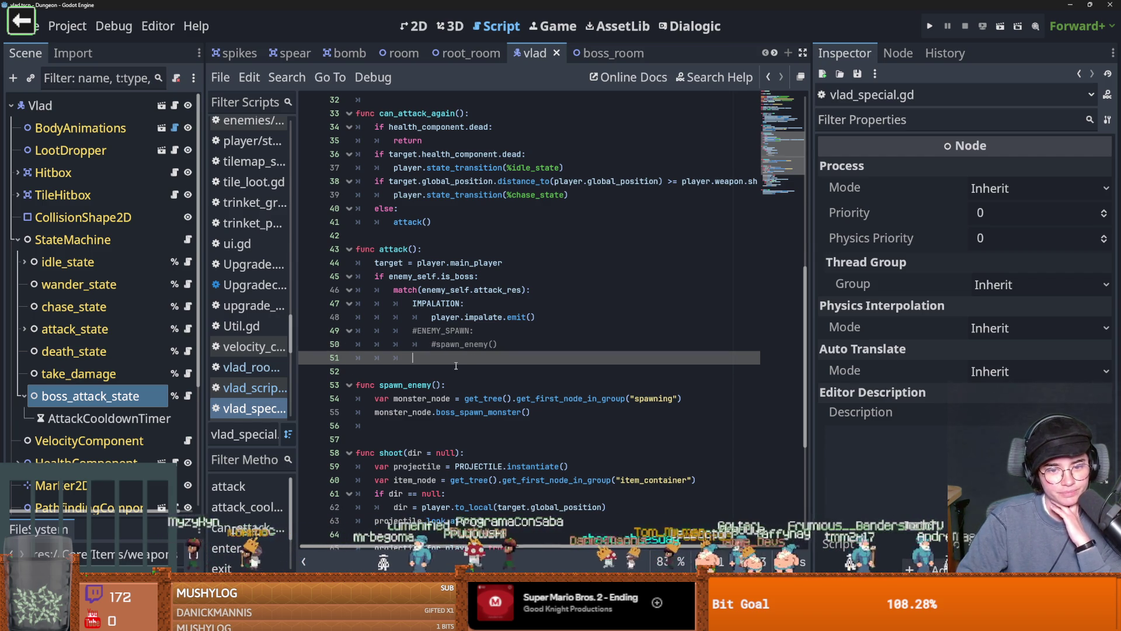
pyautogui.press('BackSpace')
pyautogui.press('BackSpace')
pyautogui.press('BackSpace')
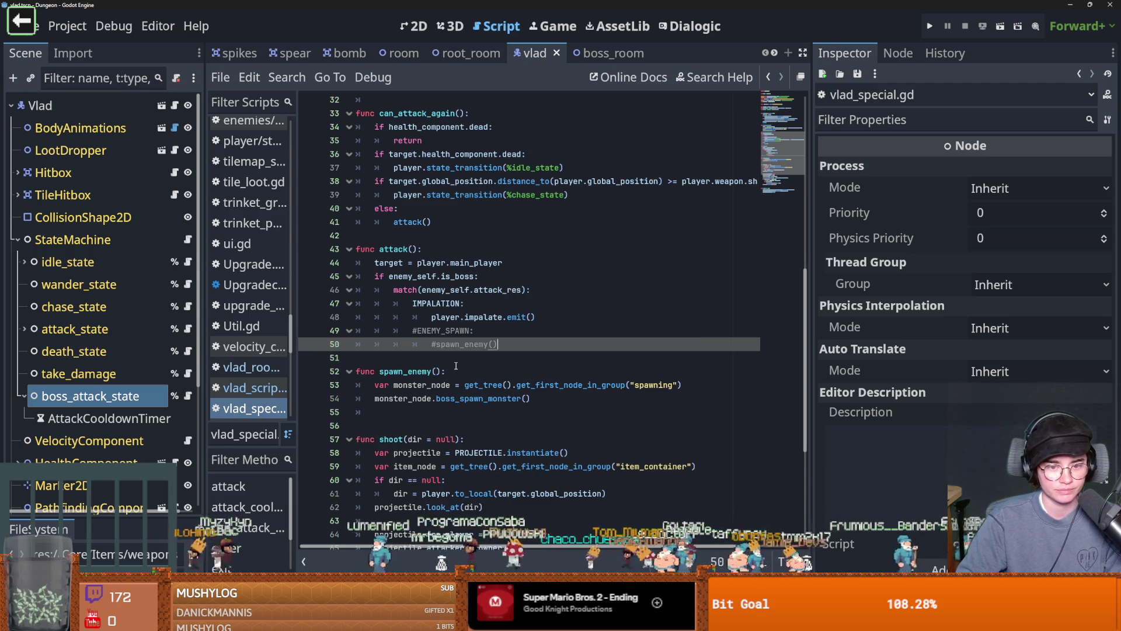
pyautogui.hotkey('ctrl', 's')
pyautogui.scroll(1, 447, 368)
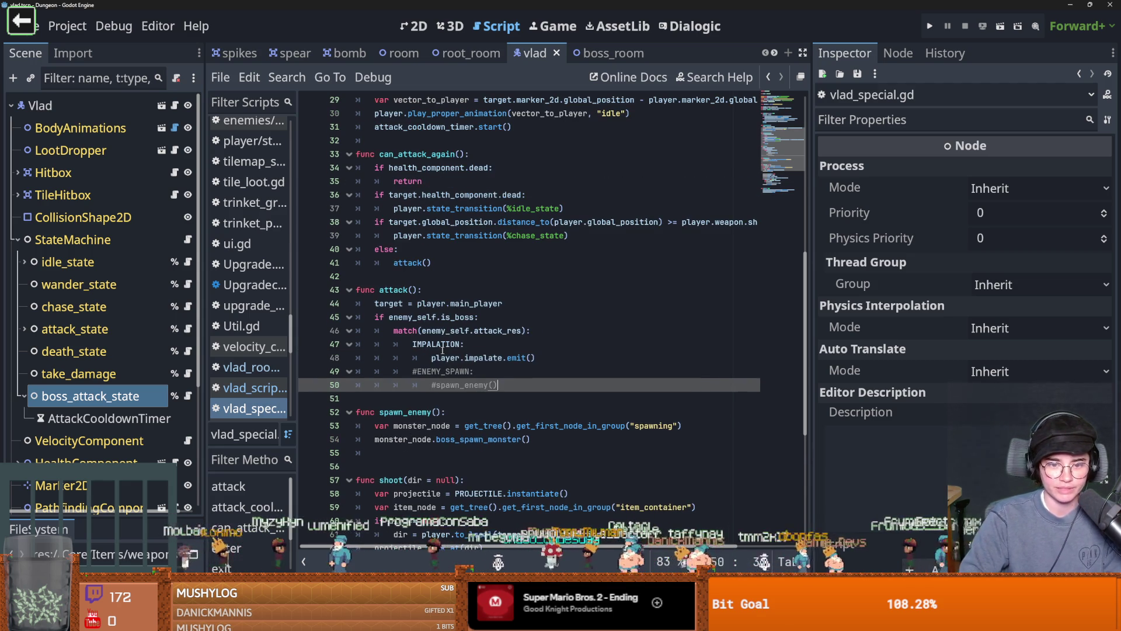
pyautogui.click(39, 105)
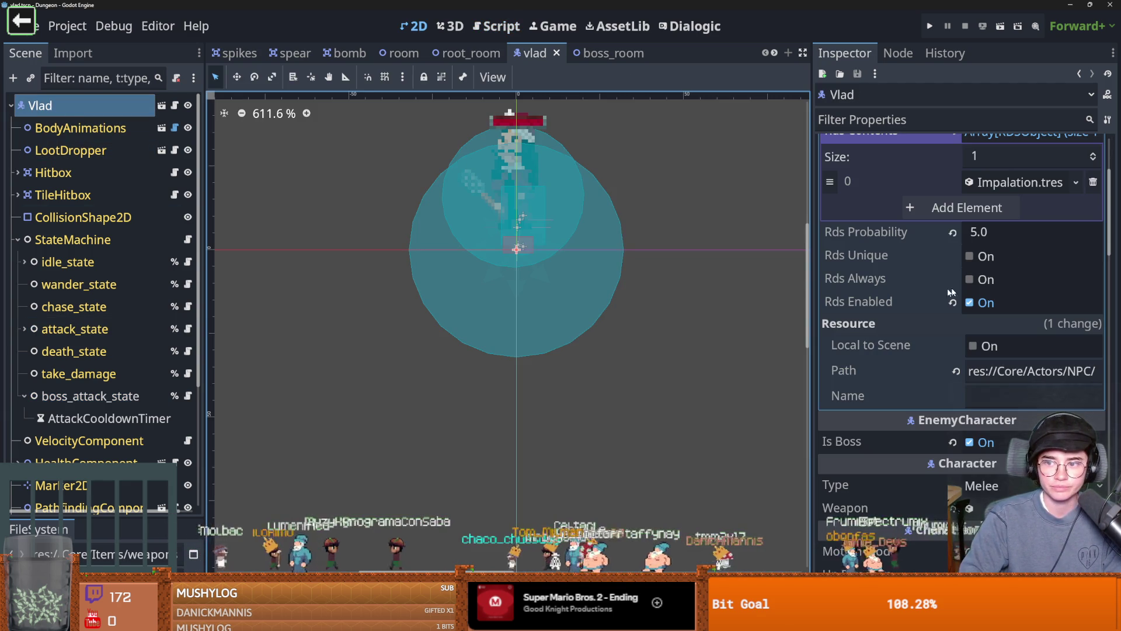
# - Grow Vlad's attack array to 2 with MaceSwing.tres in element 1, save, and open take_damage.gd
pyautogui.scroll(3, 852, 351)
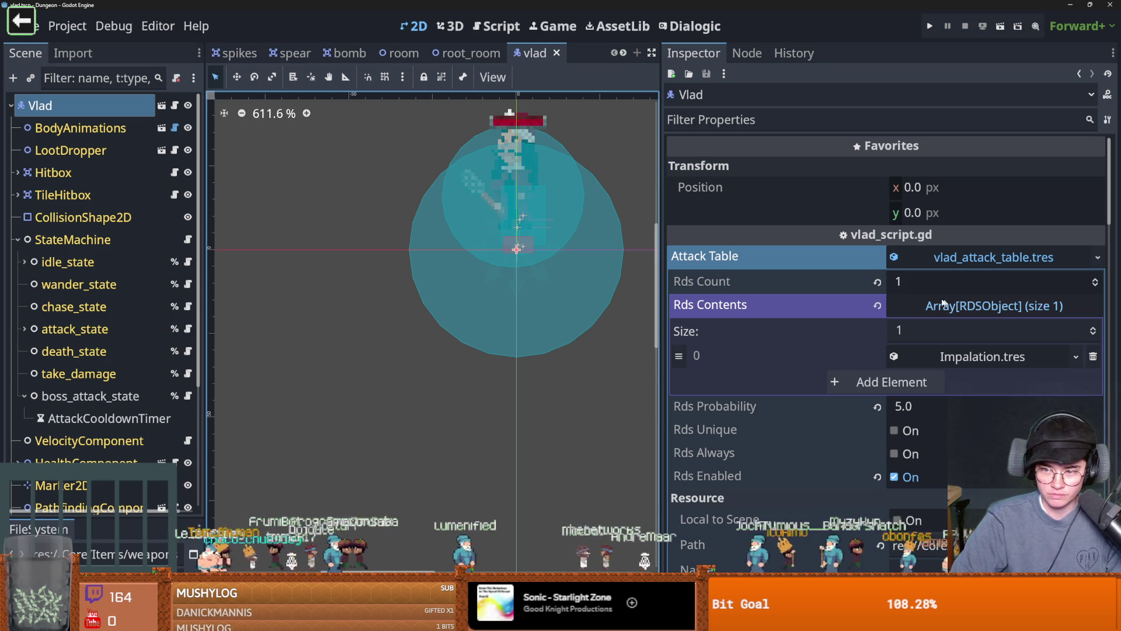
pyautogui.click(923, 330)
pyautogui.write('2')
pyautogui.press('Return')
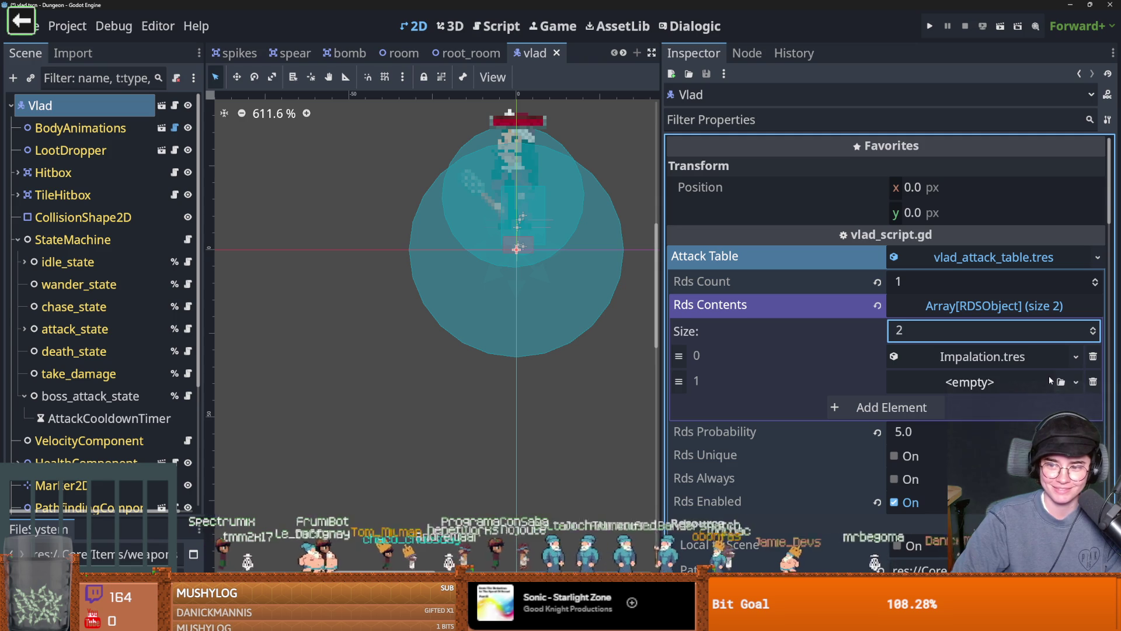
pyautogui.click(1075, 382)
pyautogui.click(1058, 546)
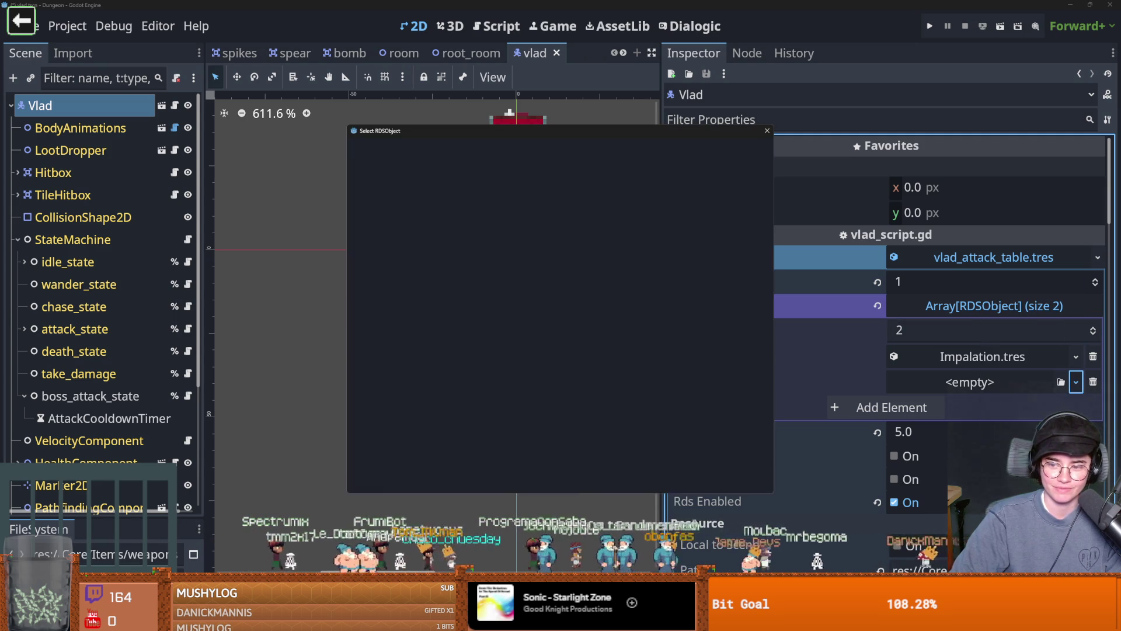
pyautogui.press('Return')
pyautogui.hotkey('ctrl', 's')
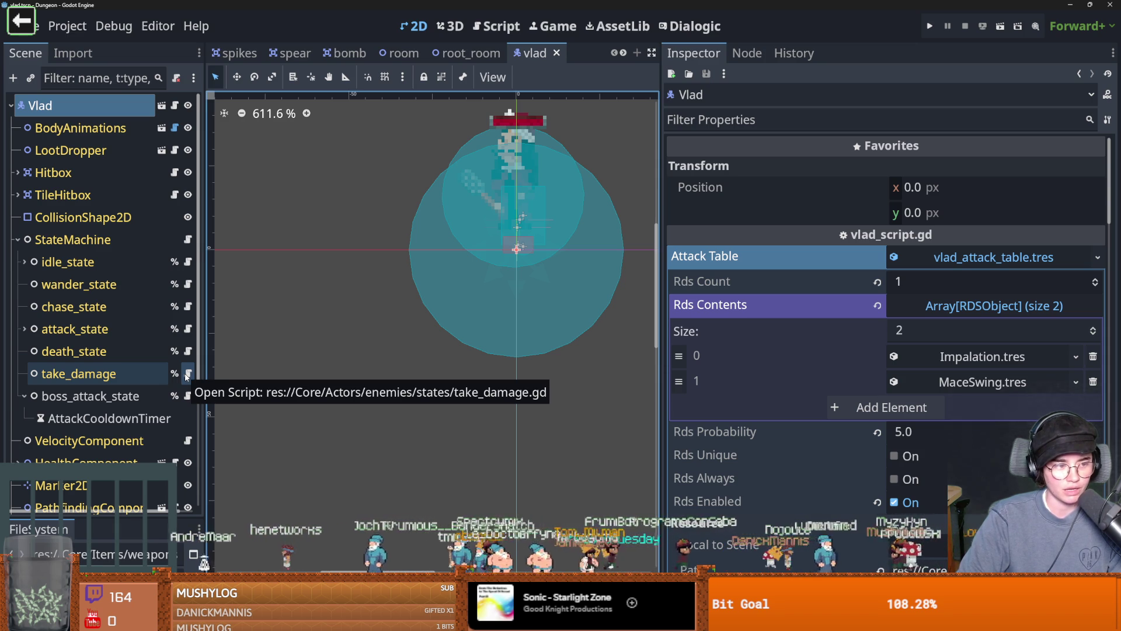
pyautogui.click(187, 375)
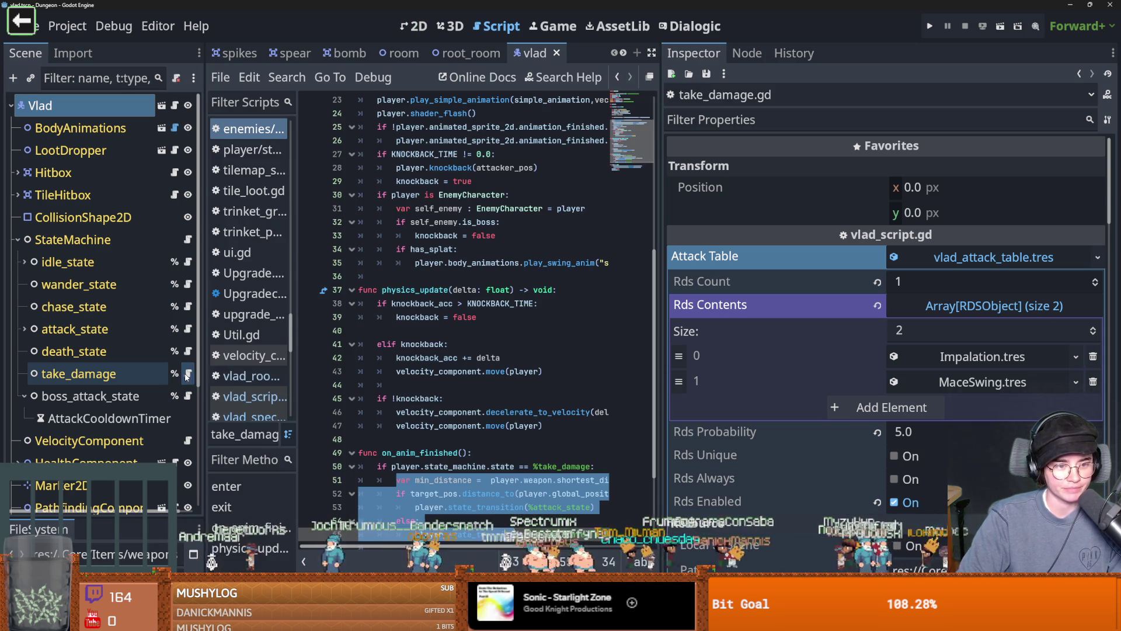
# - Widen the code editor and review the attack_state transition in take_damage.gd
pyautogui.moveTo(659, 404)
pyautogui.mouseDown()
pyautogui.moveTo(905, 403)
pyautogui.moveTo(766, 404)
pyautogui.mouseUp()
pyautogui.scroll(-3, 619, 406)
pyautogui.click(467, 424)
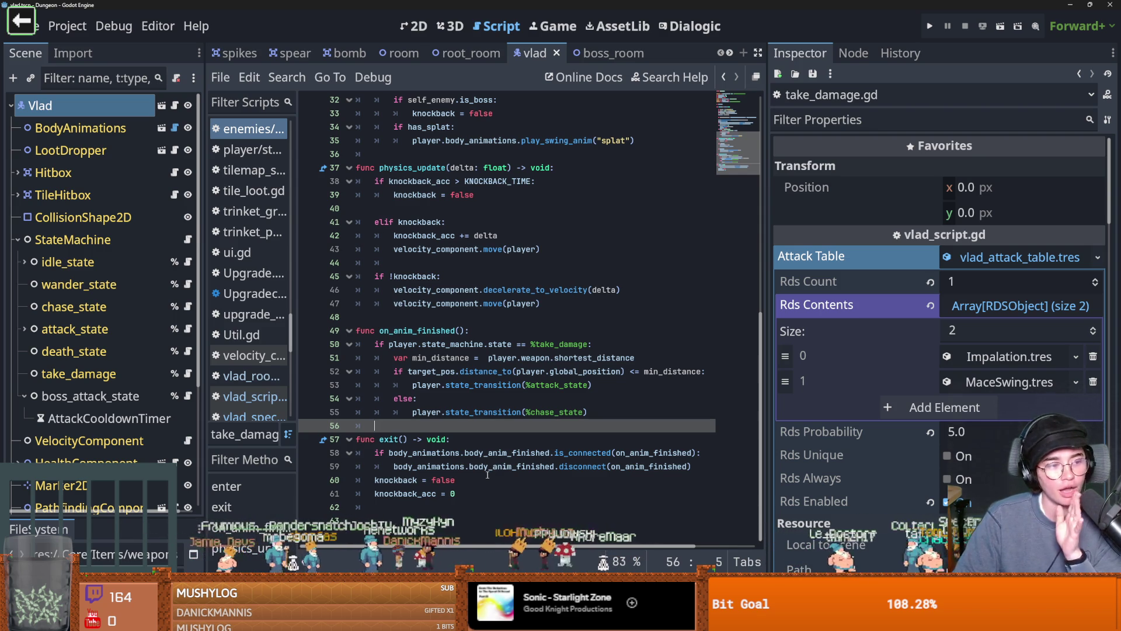
pyautogui.click(549, 385)
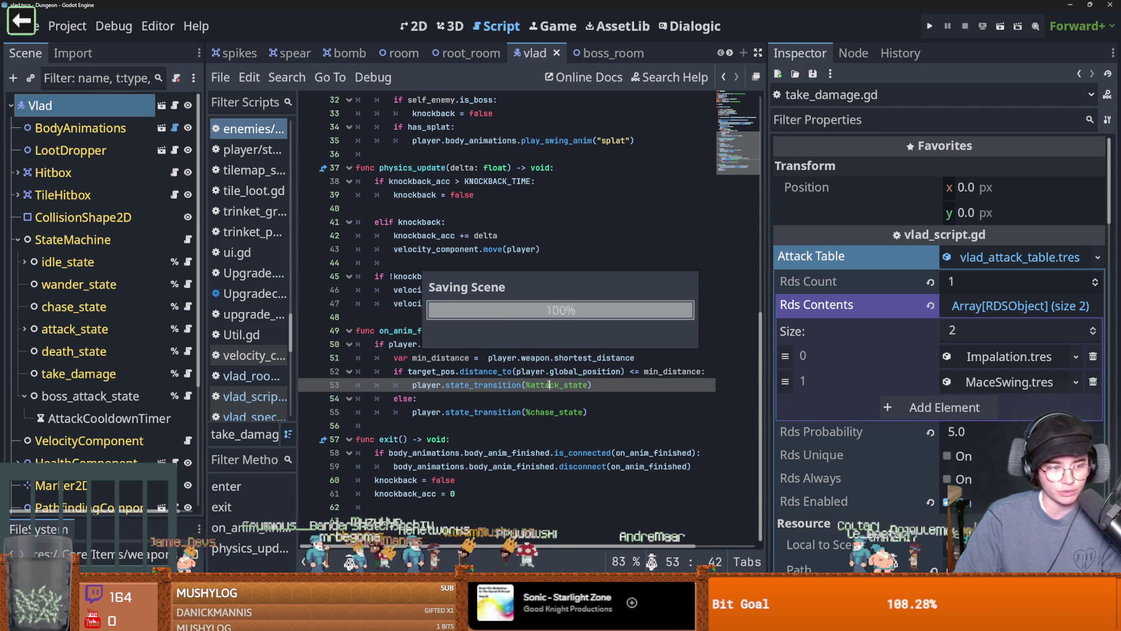
pyautogui.scroll(10, 555, 409)
pyautogui.scroll(-5, 560, 439)
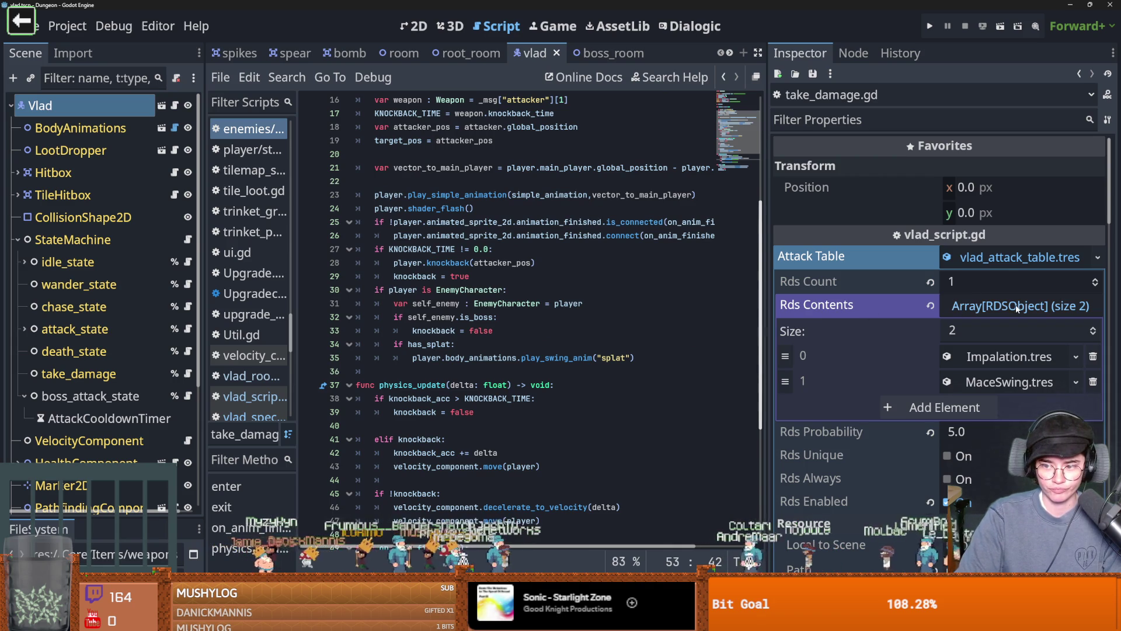
# - Inspect the MaceSwing.tres and Impalation.tres attack entries, save the scene, and open attack_state.gd
pyautogui.click(995, 382)
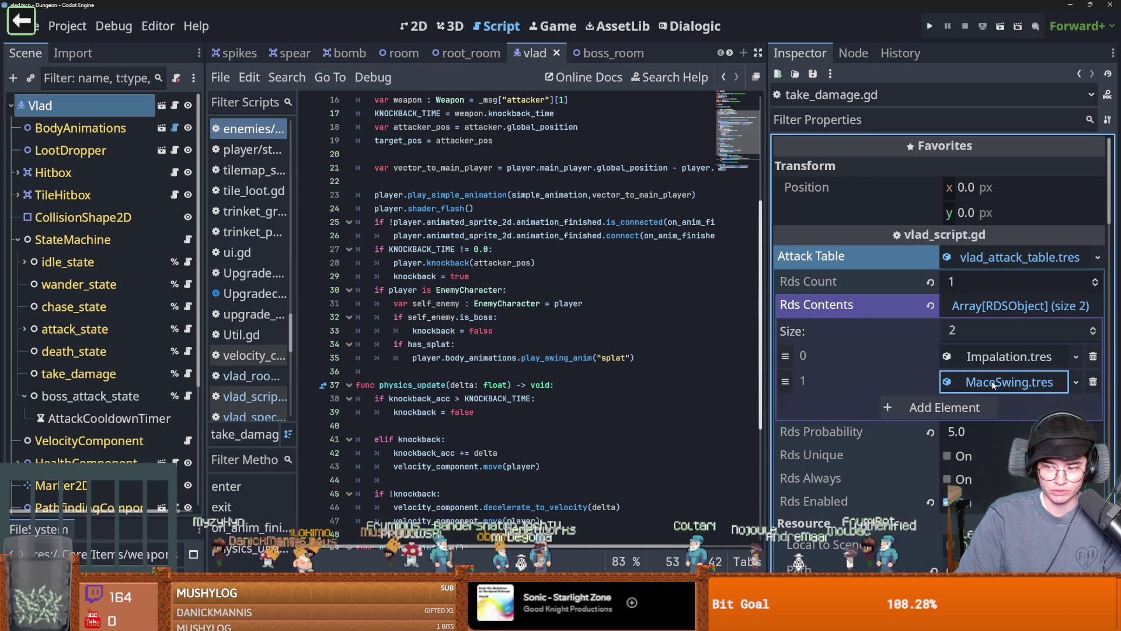
pyautogui.click(995, 383)
pyautogui.click(990, 358)
pyautogui.click(990, 358)
pyautogui.hotkey('ctrl', 's')
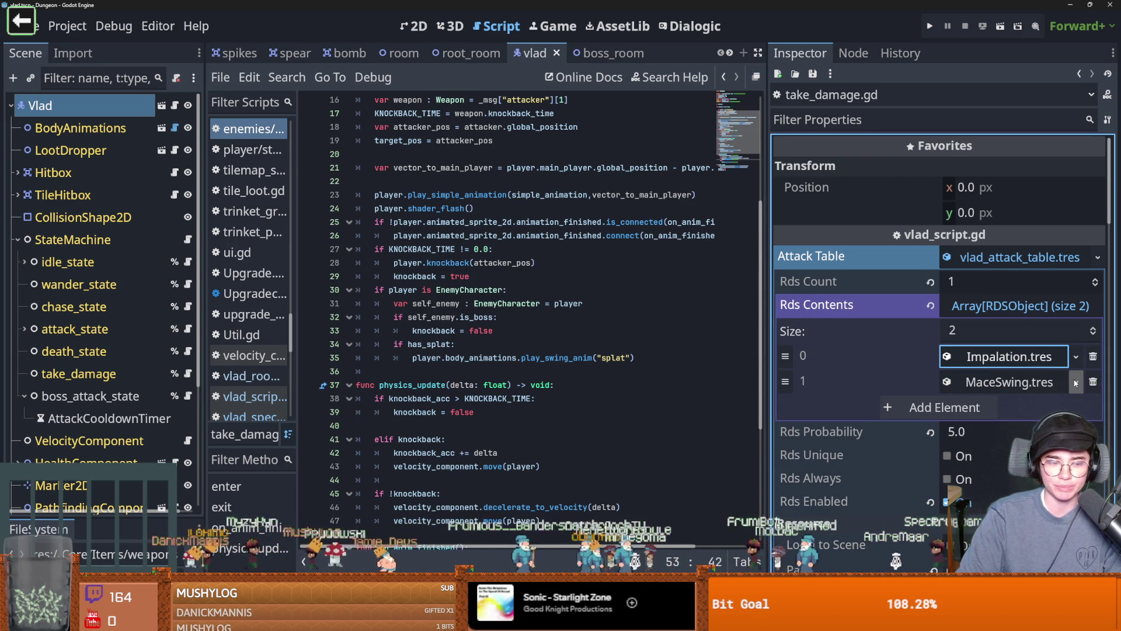
pyautogui.click(992, 359)
pyautogui.click(992, 360)
pyautogui.click(991, 358)
pyautogui.click(992, 359)
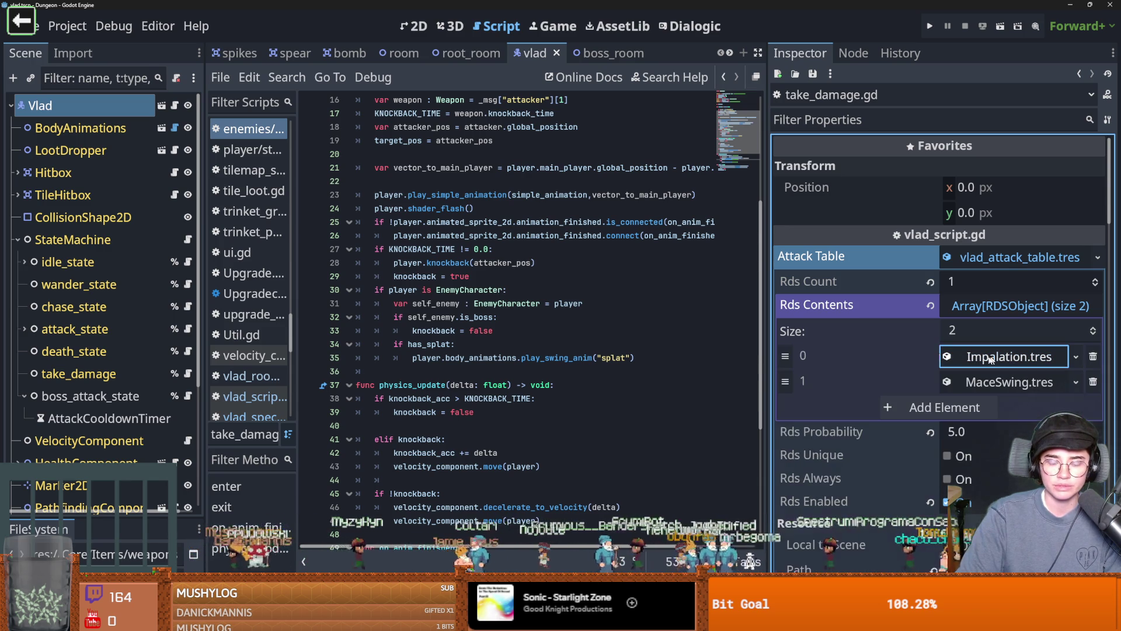
pyautogui.scroll(-5, 477, 346)
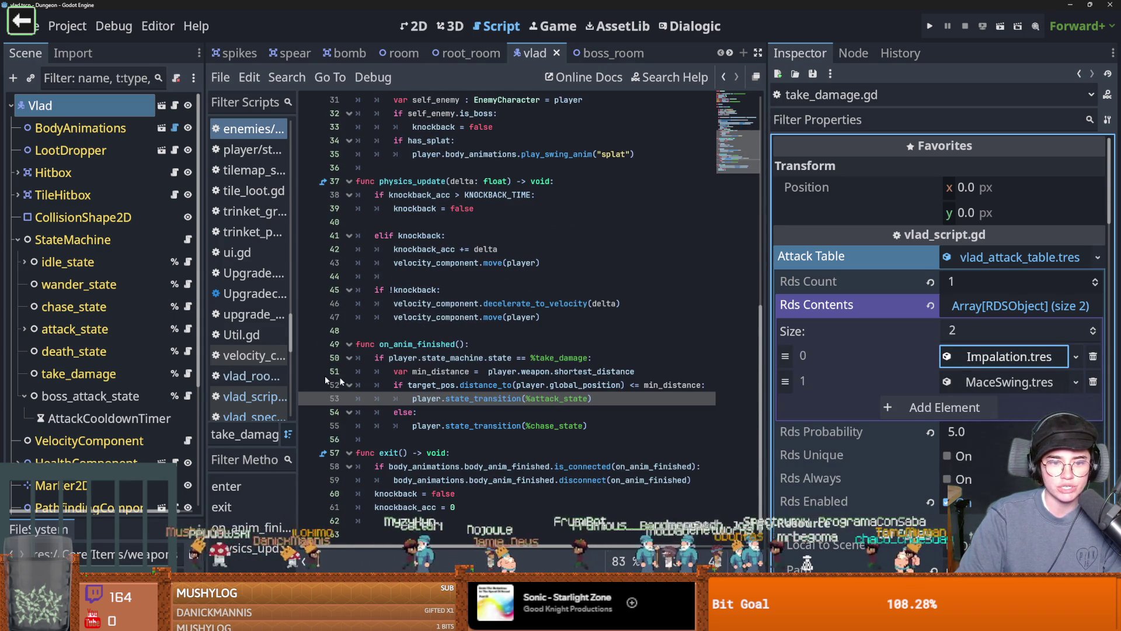
pyautogui.click(188, 329)
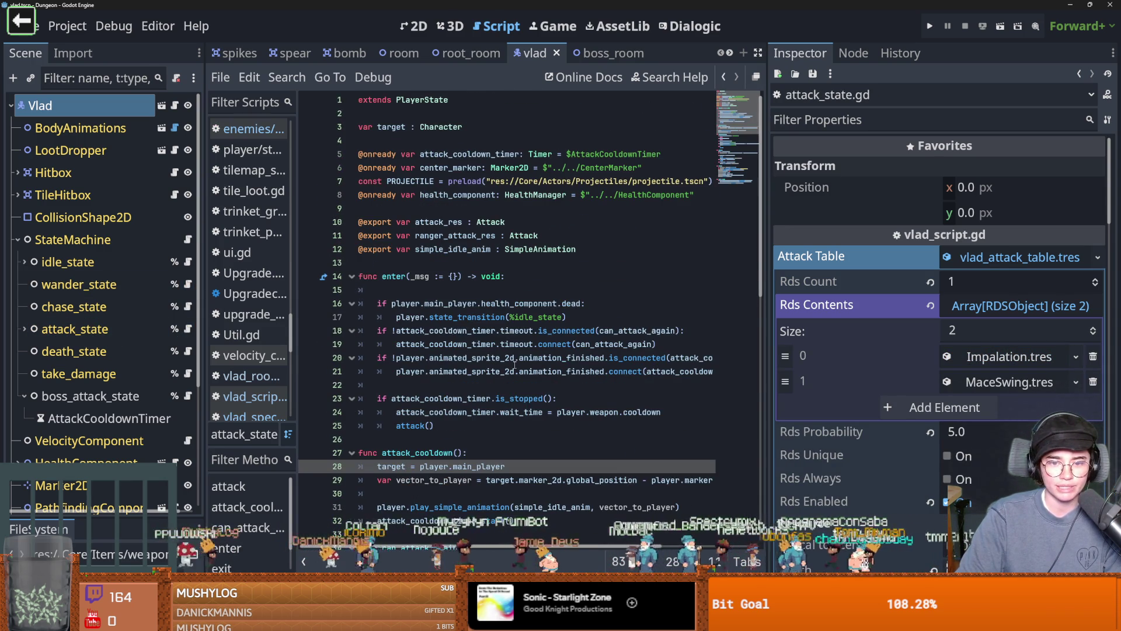
# - Copy the play_simple_animation line from attack_state.gd
pyautogui.scroll(-2, 515, 362)
pyautogui.scroll(-1, 506, 359)
pyautogui.moveTo(678, 385)
pyautogui.mouseDown()
pyautogui.moveTo(358, 384)
pyautogui.moveTo(377, 372)
pyautogui.mouseUp()
pyautogui.hotkey('ctrl', 'c')
pyautogui.scroll(-3, 142, 362)
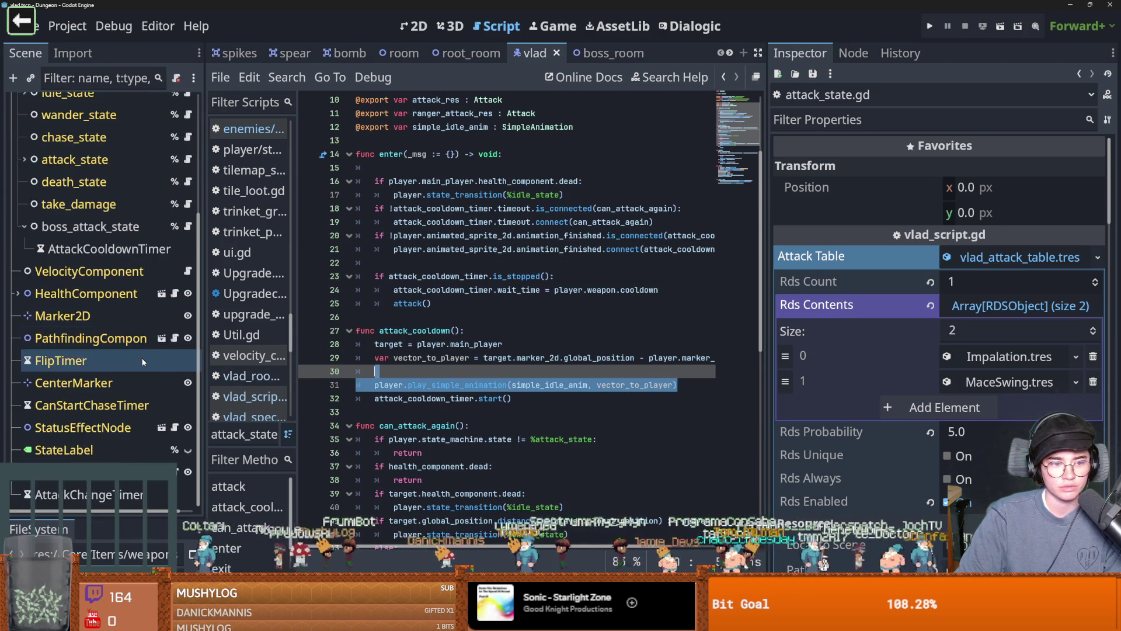
pyautogui.scroll(3, 142, 362)
# - Paste the play_simple_animation call, indented, under IMPALATION: in vlad_special.gd
pyautogui.click(187, 278)
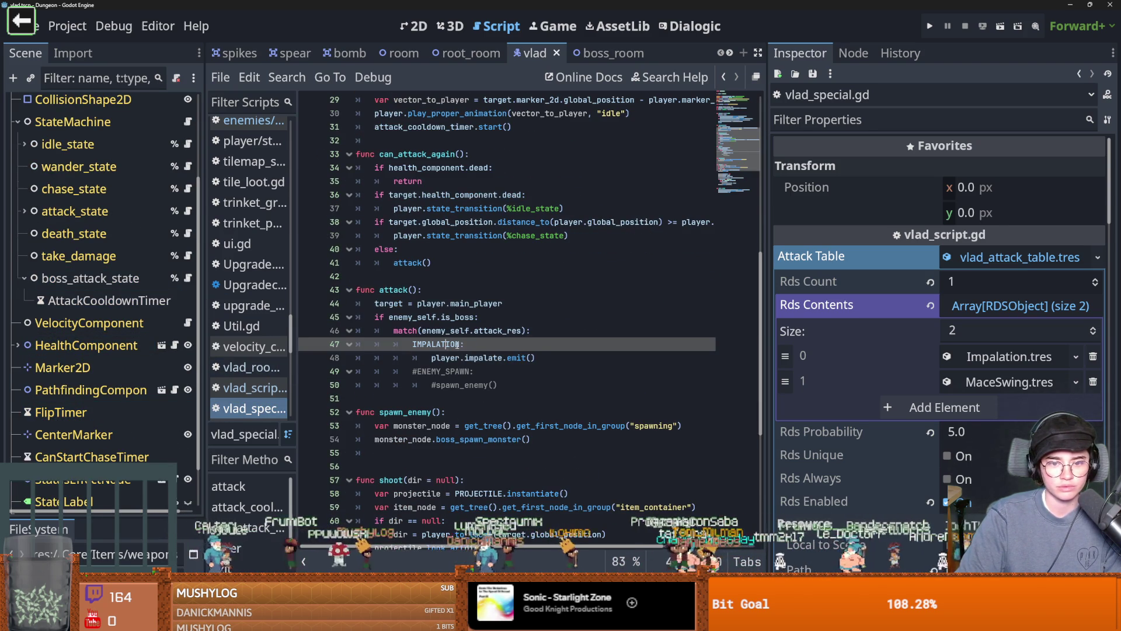
pyautogui.press('Return')
pyautogui.hotkey('ctrl', 'v')
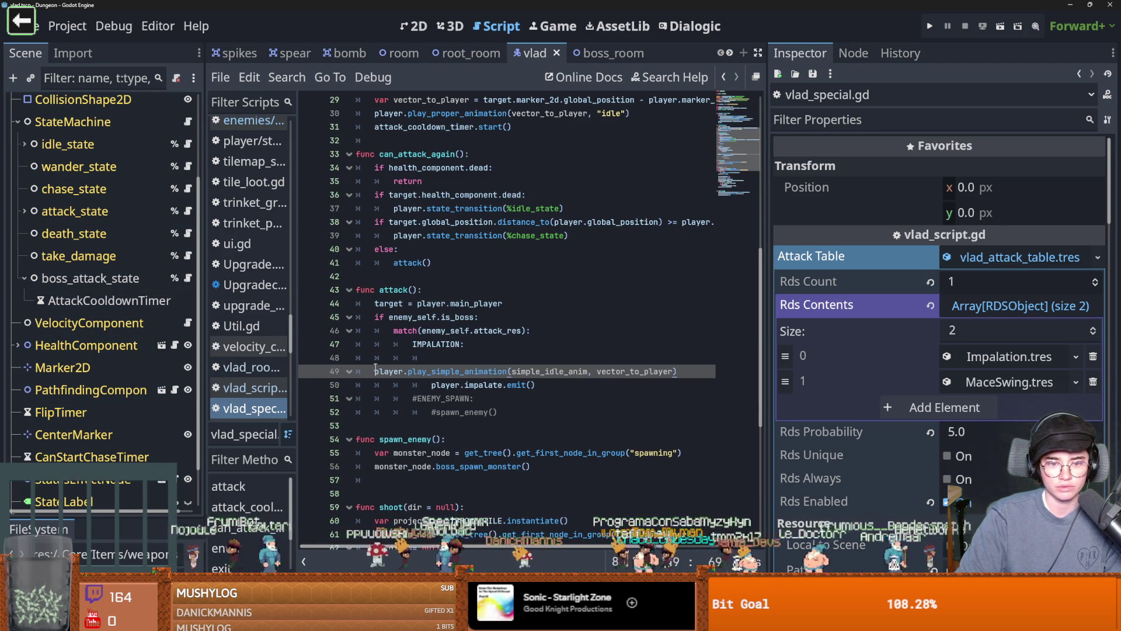
pyautogui.press('Tab')
pyautogui.press('Tab')
pyautogui.press('Tab')
pyautogui.doubleClick(602, 372)
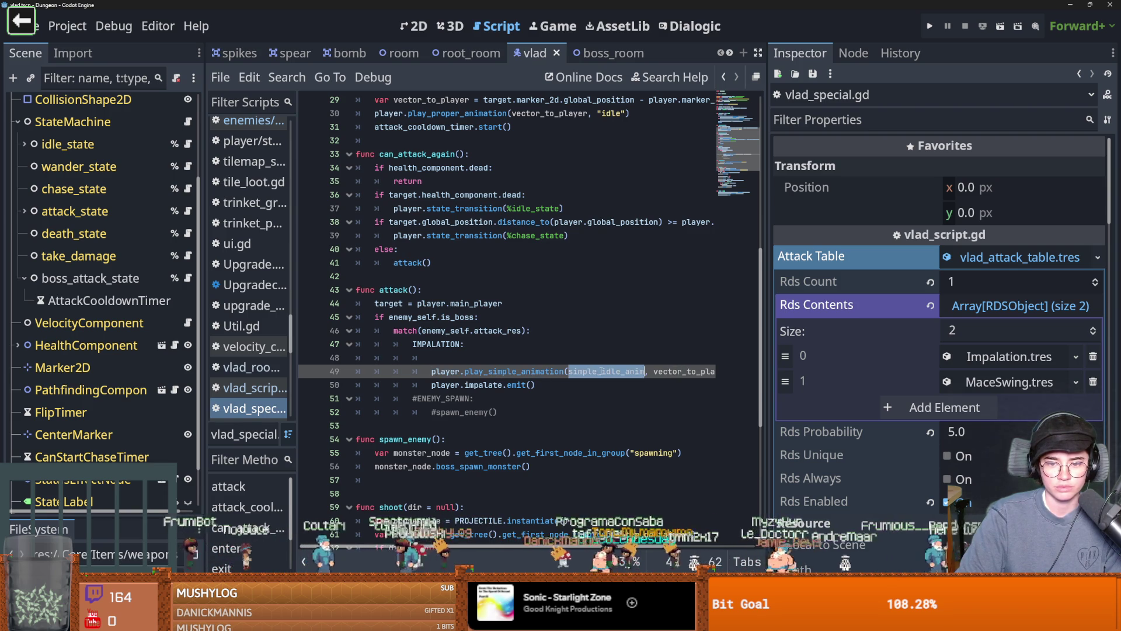
# - Replace the simple_idle_anim argument with IMPALATION.simple_animation
pyautogui.click(1001, 367)
pyautogui.scroll(-2, 986, 368)
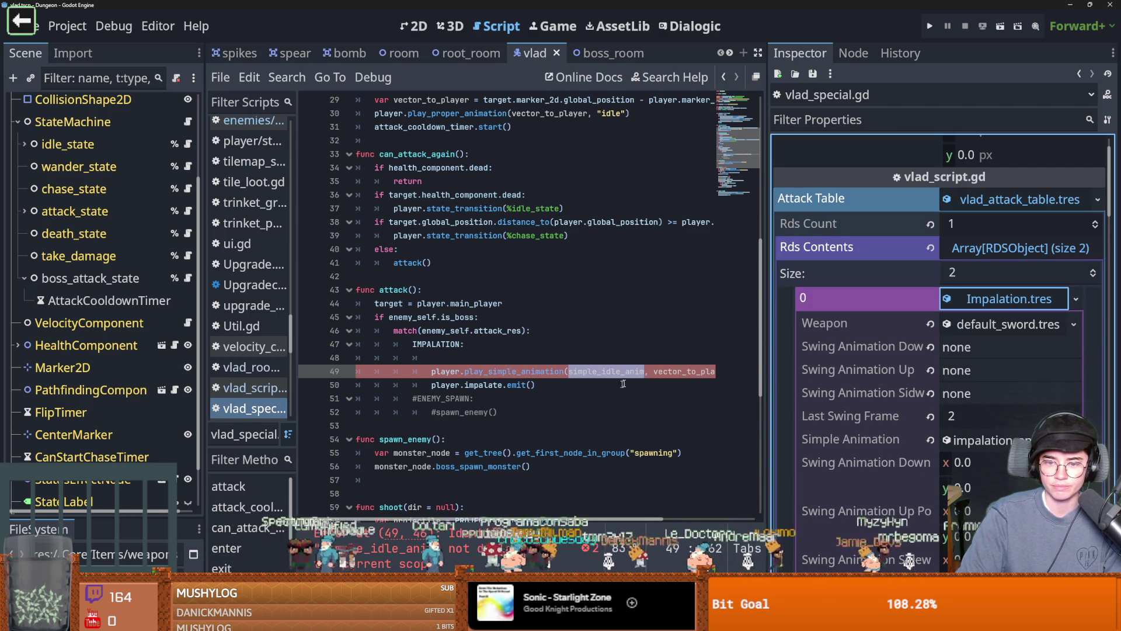
pyautogui.write('IMPALATION.')
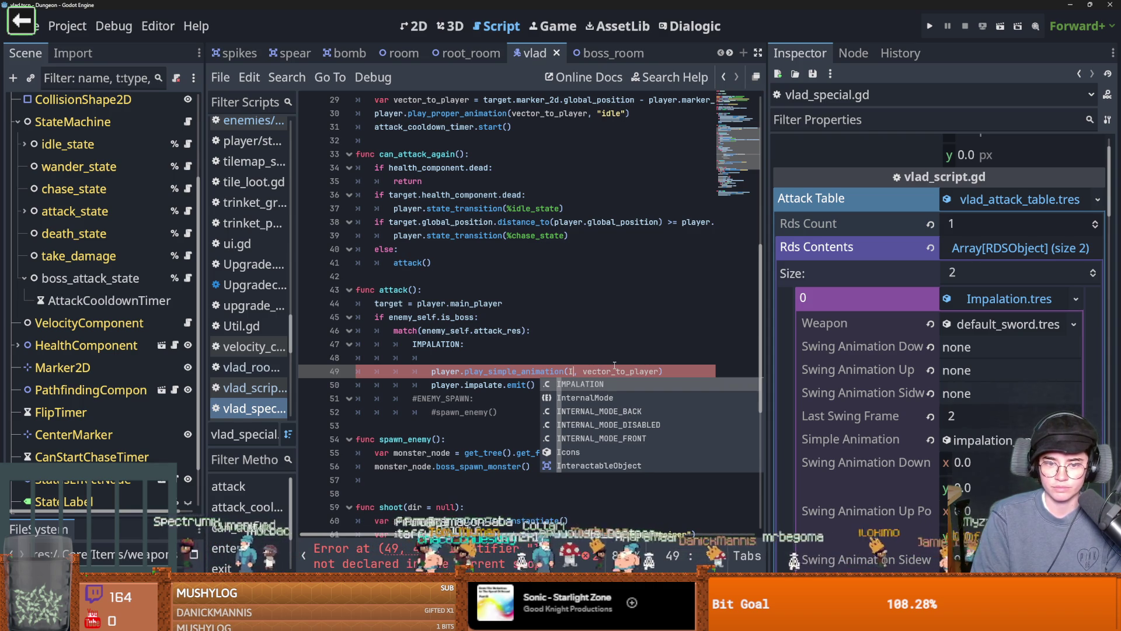
pyautogui.press('Return')
pyautogui.write('.sim')
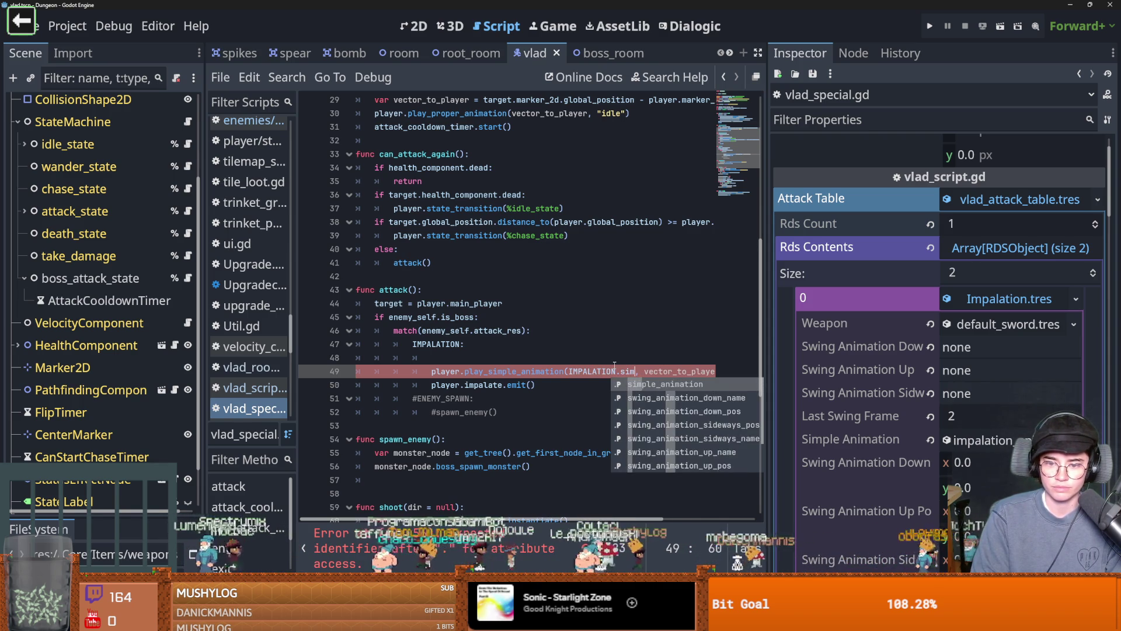
pyautogui.press('Return')
pyautogui.hscroll(3, 578, 374)
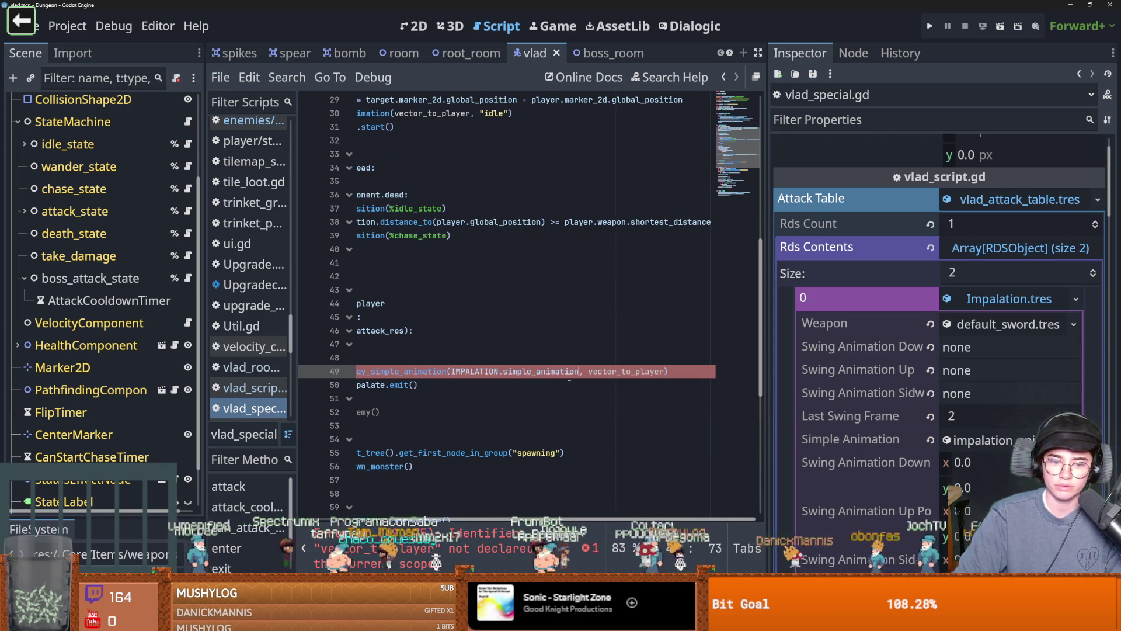
pyautogui.moveTo(568, 377)
pyautogui.hscroll(-3, 565, 372)
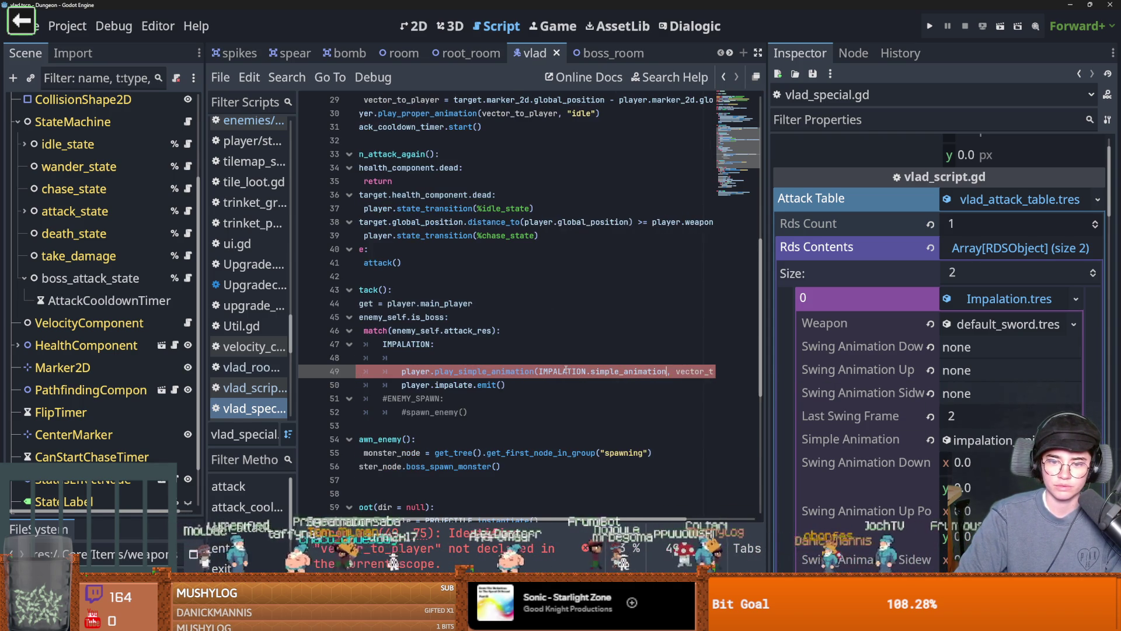
pyautogui.click(433, 358)
pyautogui.hscroll(-2, 433, 358)
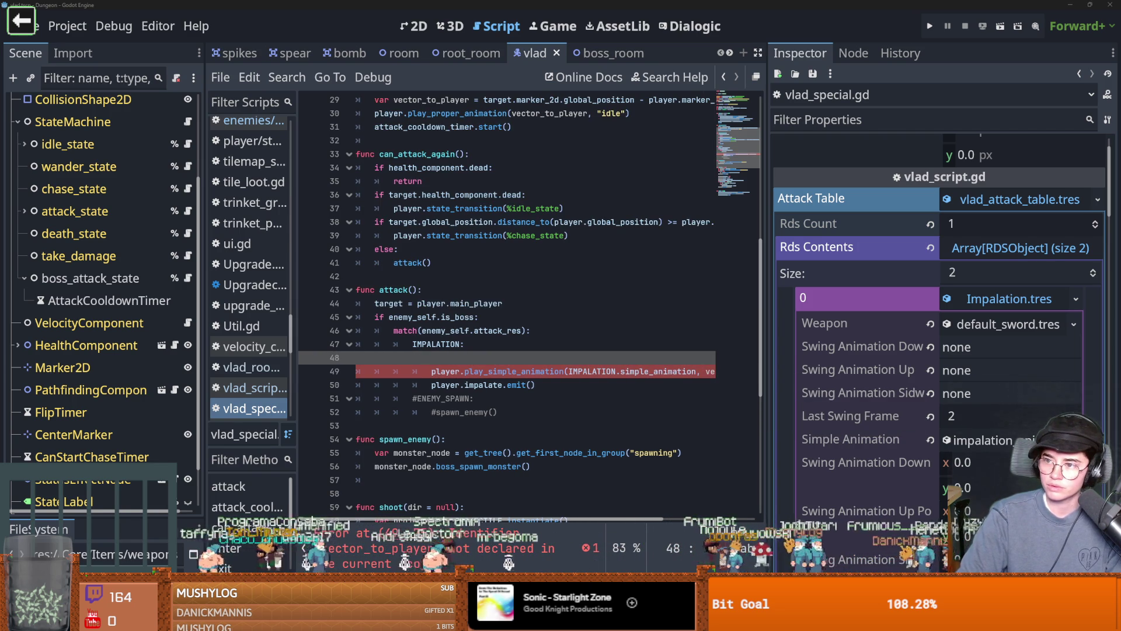
pyautogui.hotkey('alt', 'Tab')
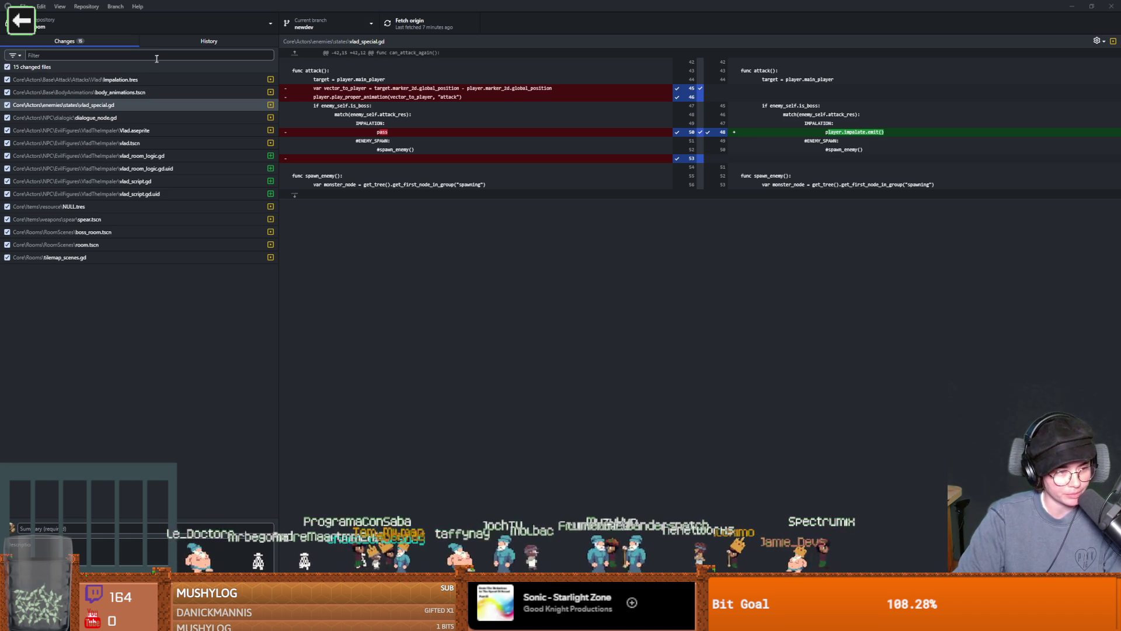
# - Copy the deleted 'var vector_to_player = …' line from the vlad_special.gd diff
pyautogui.click(120, 381)
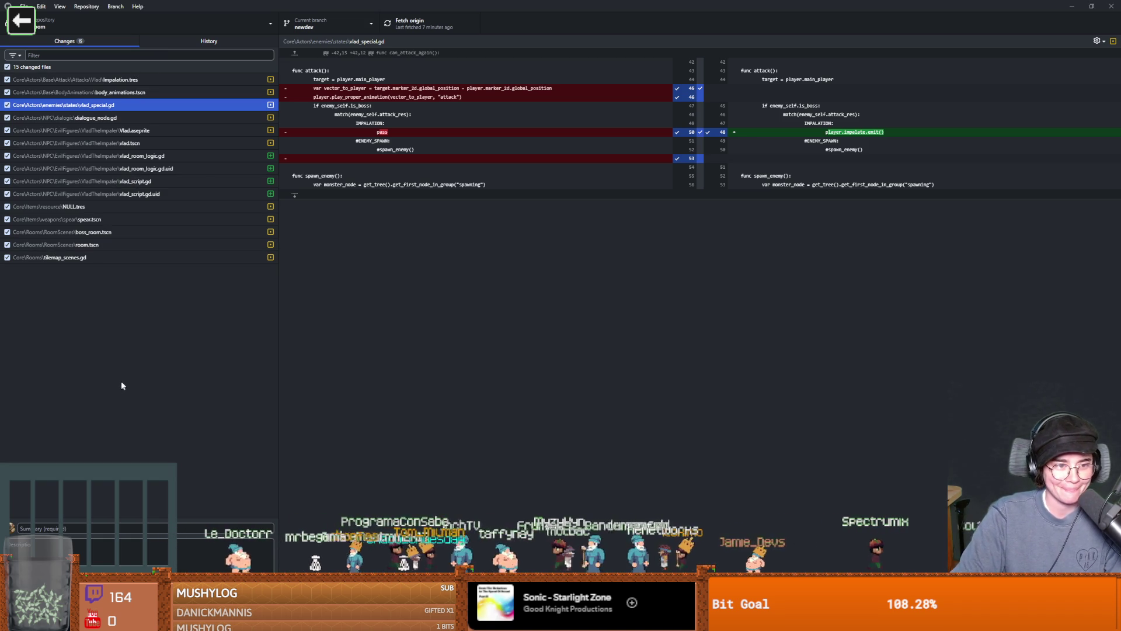
pyautogui.click(116, 118)
pyautogui.click(130, 106)
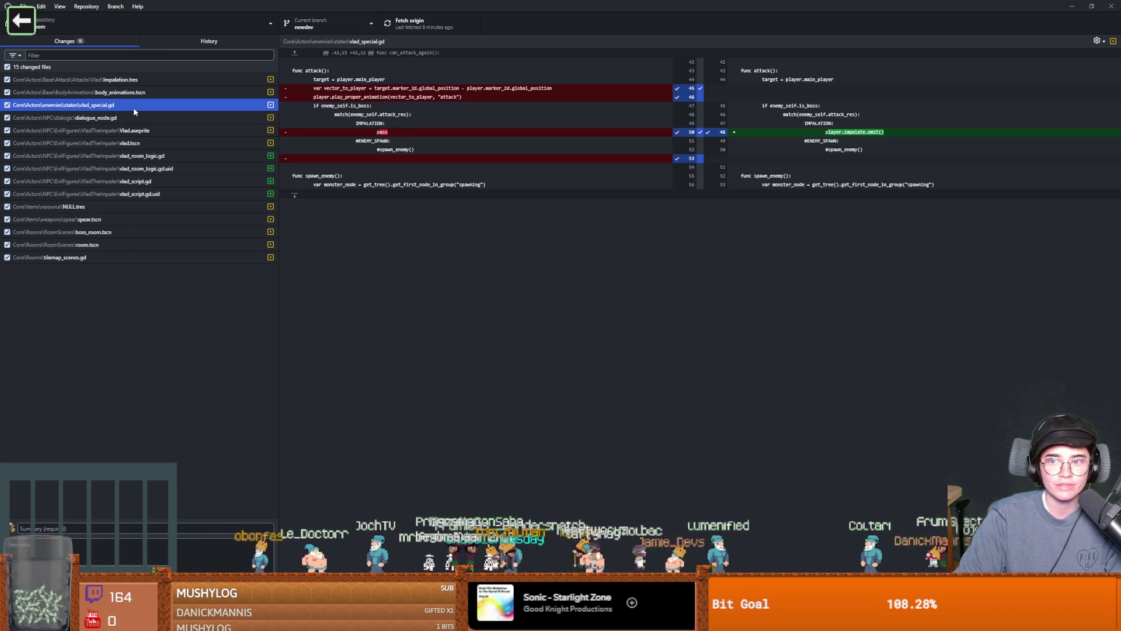
pyautogui.moveTo(558, 89); pyautogui.dragTo(315, 88)
pyautogui.hotkey('ctrl', 'c')
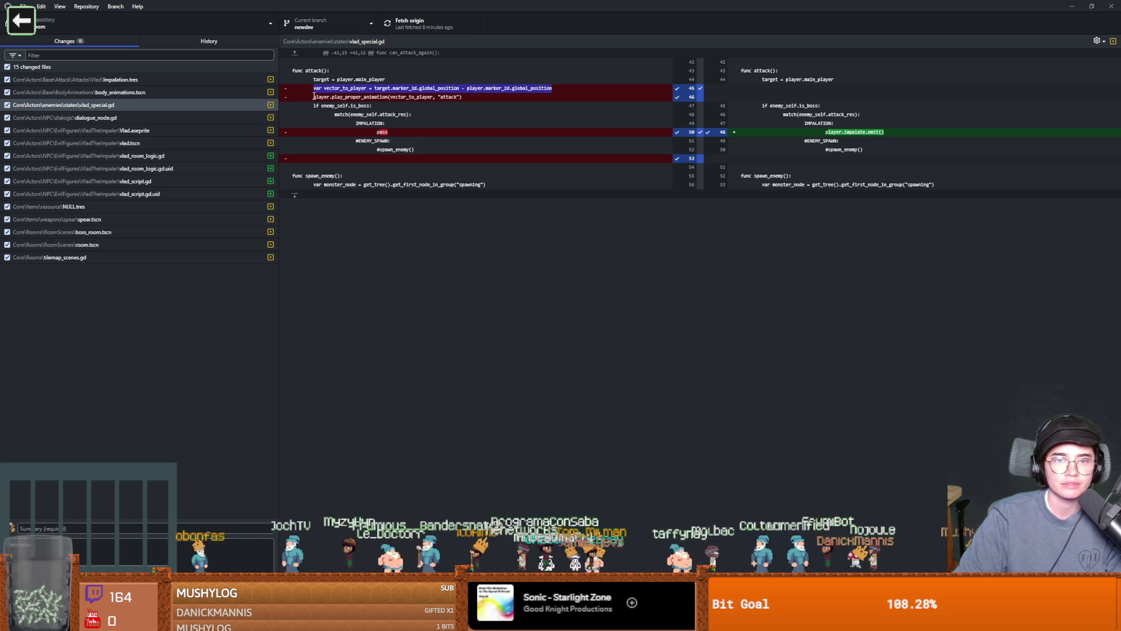
pyautogui.hotkey('alt', 'Tab')
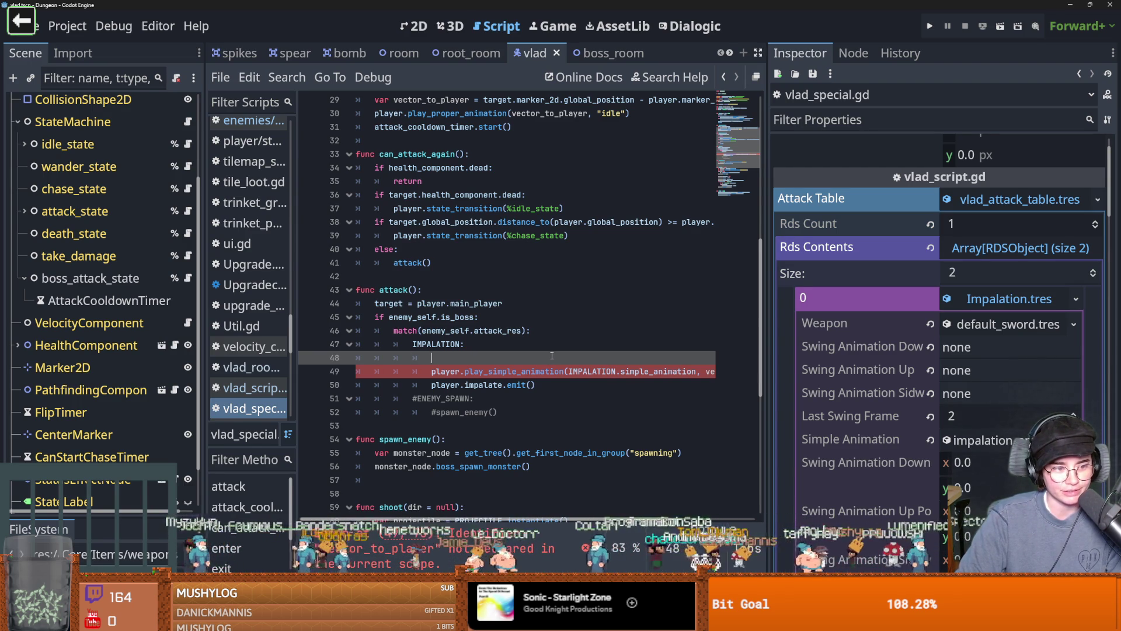
# - Paste the vector_to_player declaration onto line 48, widen the script editor, and save vlad_special.gd
pyautogui.hotkey('ctrl', 'v')
pyautogui.press('Home')
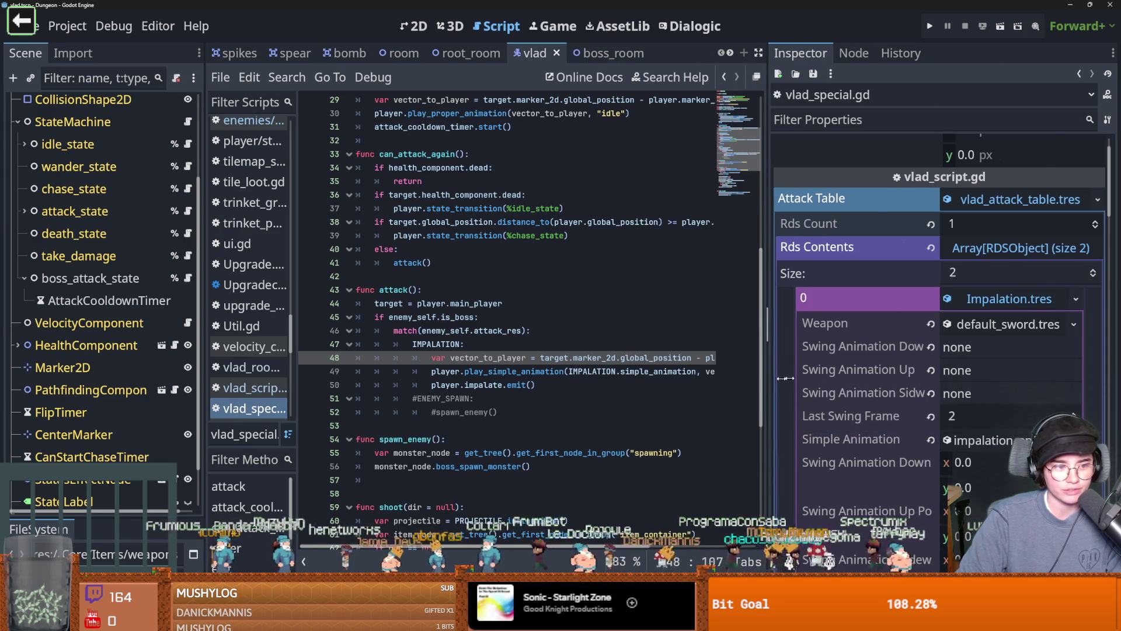
pyautogui.moveTo(766, 378); pyautogui.dragTo(971, 379)
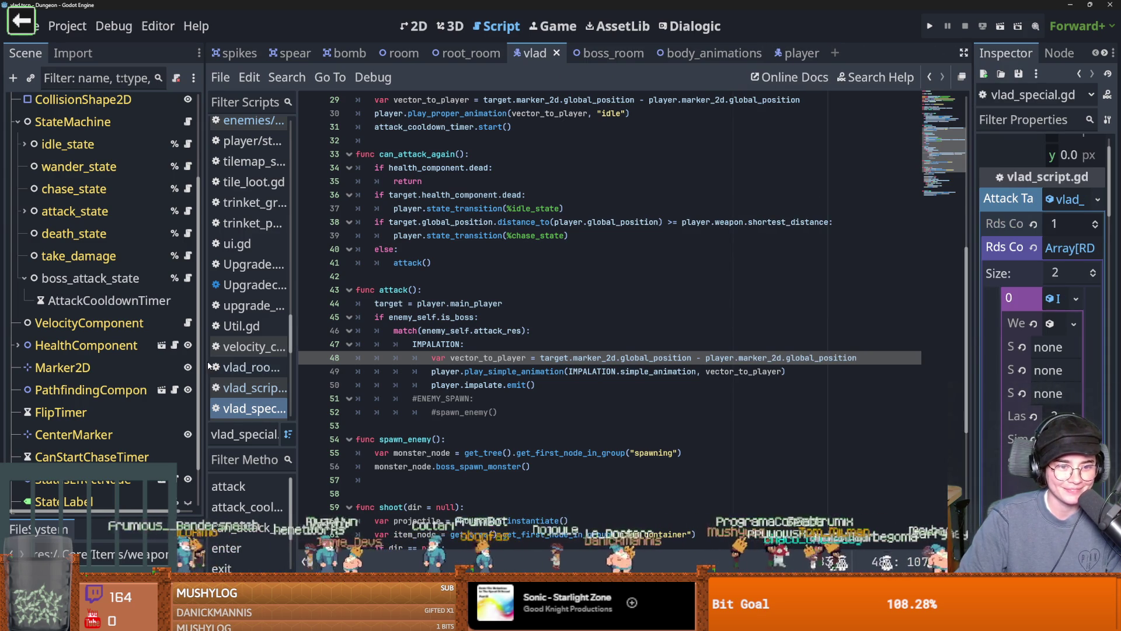
pyautogui.moveTo(202, 367); pyautogui.dragTo(122, 361)
pyautogui.hotkey('ctrl', 's')
pyautogui.press('Down')
pyautogui.press('Down')
pyautogui.doubleClick(434, 358)
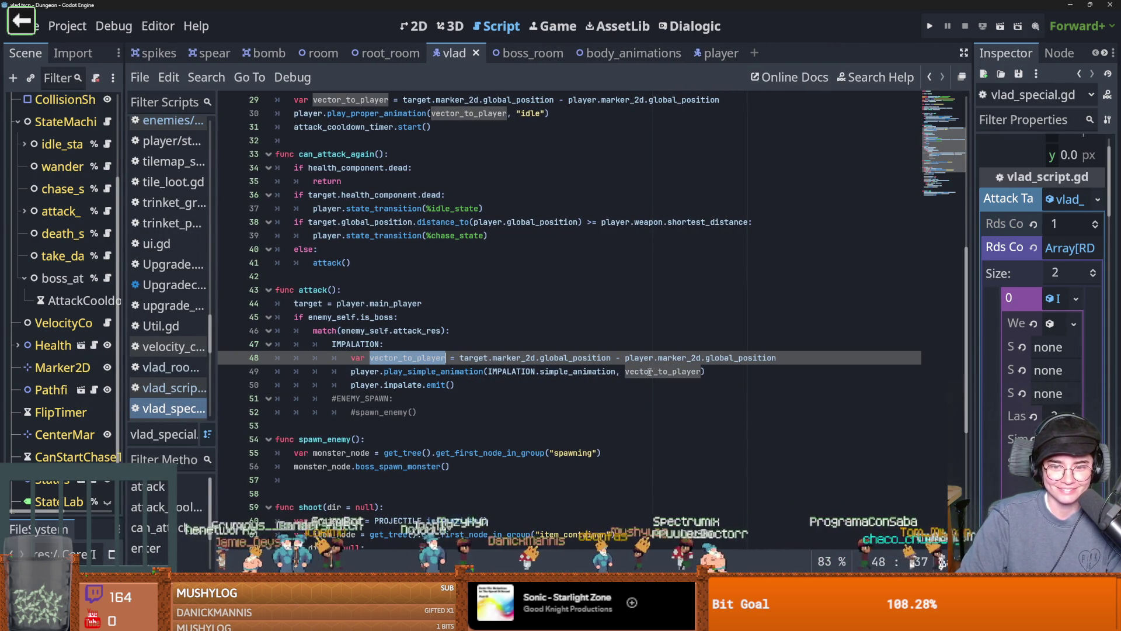
pyautogui.click(933, 22)
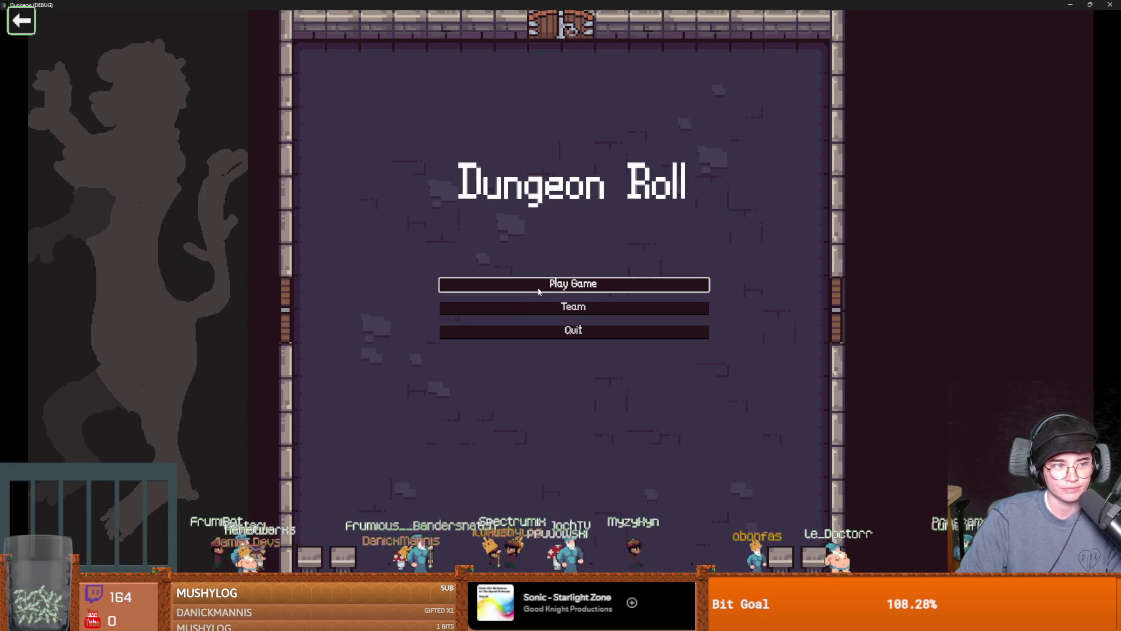
# - Start a Warrior run and teleport with the tp_to_before_boss console command
pyautogui.click(538, 291)
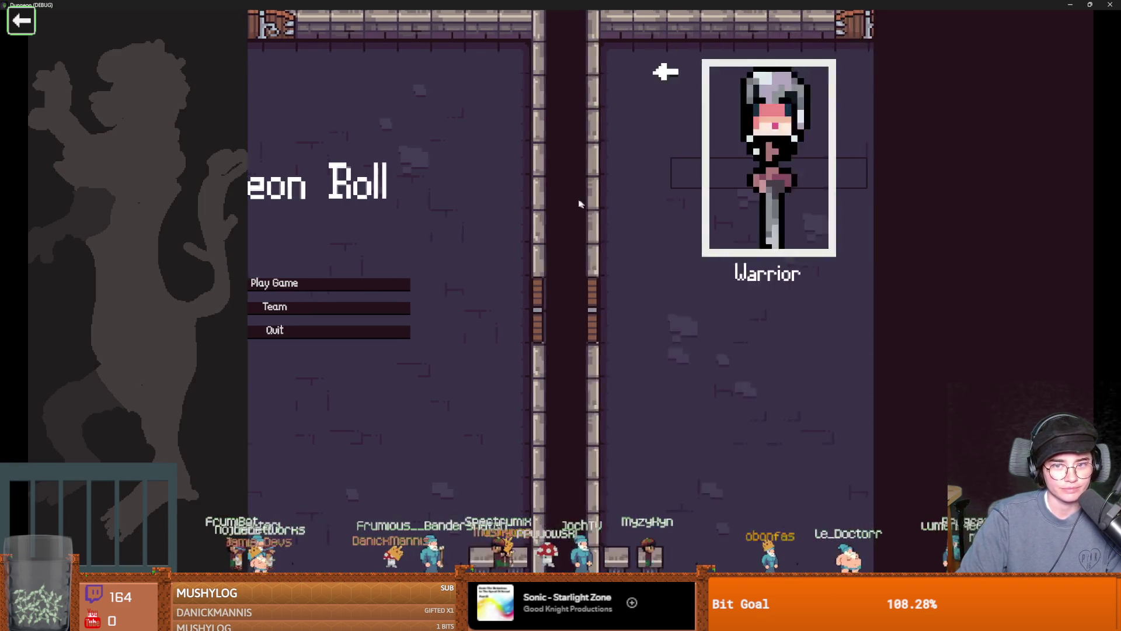
pyautogui.click(519, 233)
pyautogui.press('space')
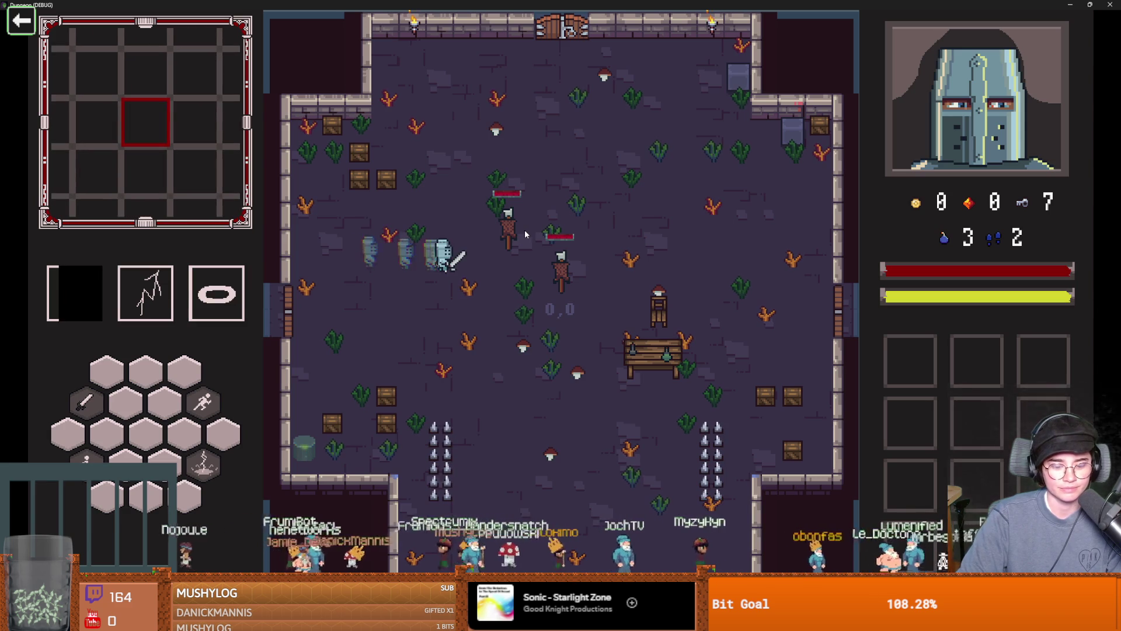
pyautogui.press('`')
pyautogui.write('tp_to_before_boss')
pyautogui.press('Tab')
pyautogui.press('Return')
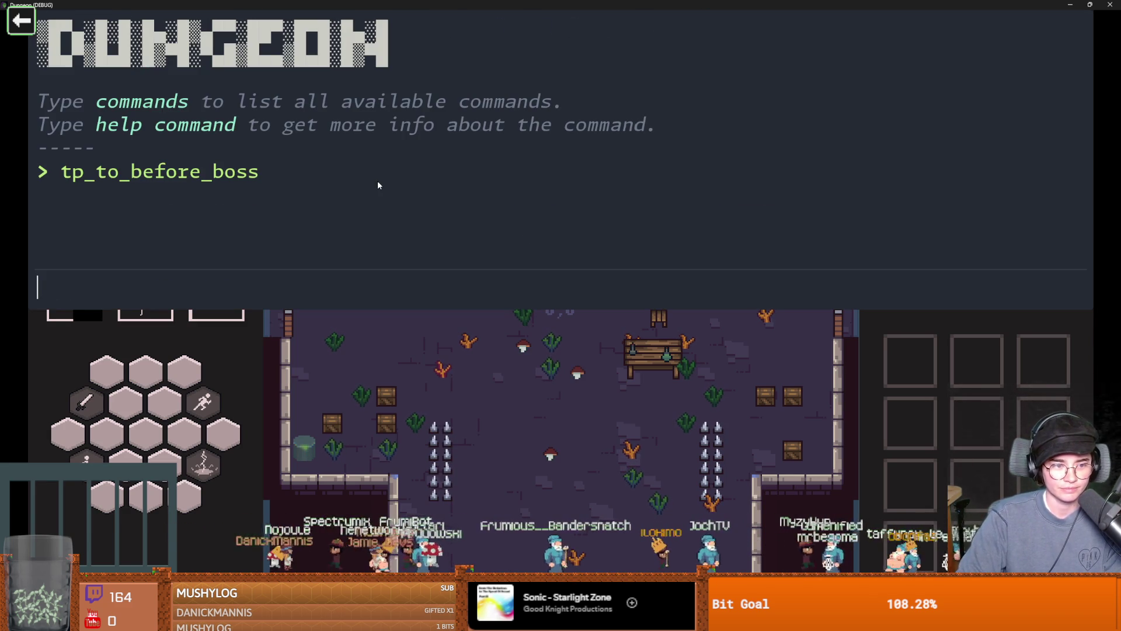
pyautogui.press('`')
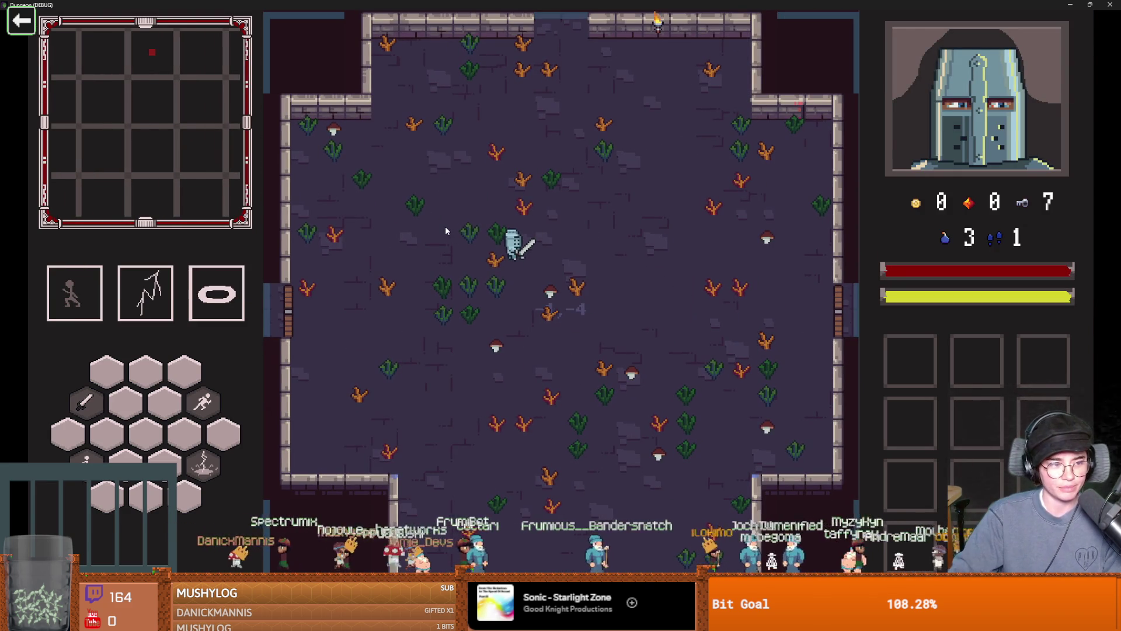
# - Dash the knight through the top door into Vlad's room and approach him
pyautogui.press('w')
pyautogui.press('d')
pyautogui.press('w')
pyautogui.press('space')
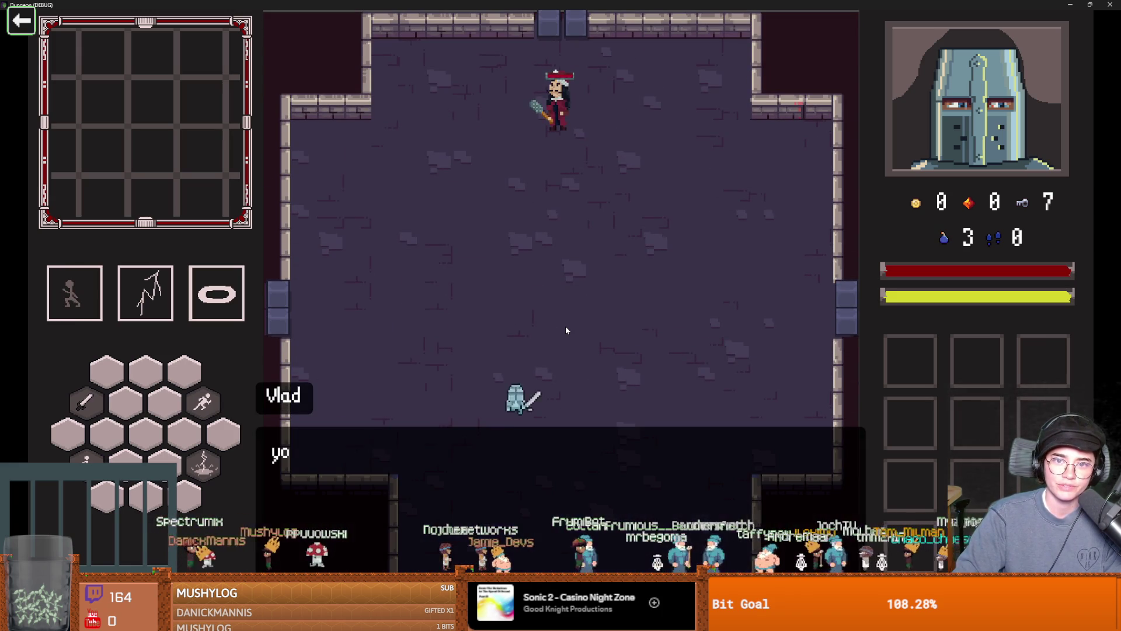
pyautogui.press('a')
pyautogui.press('w')
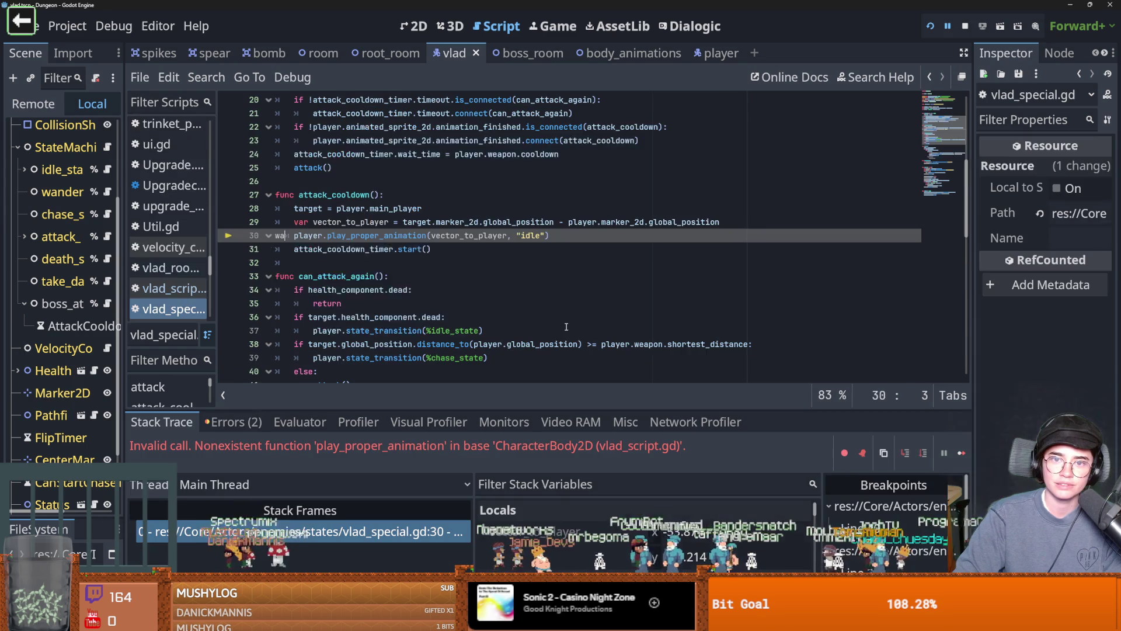
# - Open an empty line below line 30, removing the accidentally pasted vector_to_player line
pyautogui.click(522, 289)
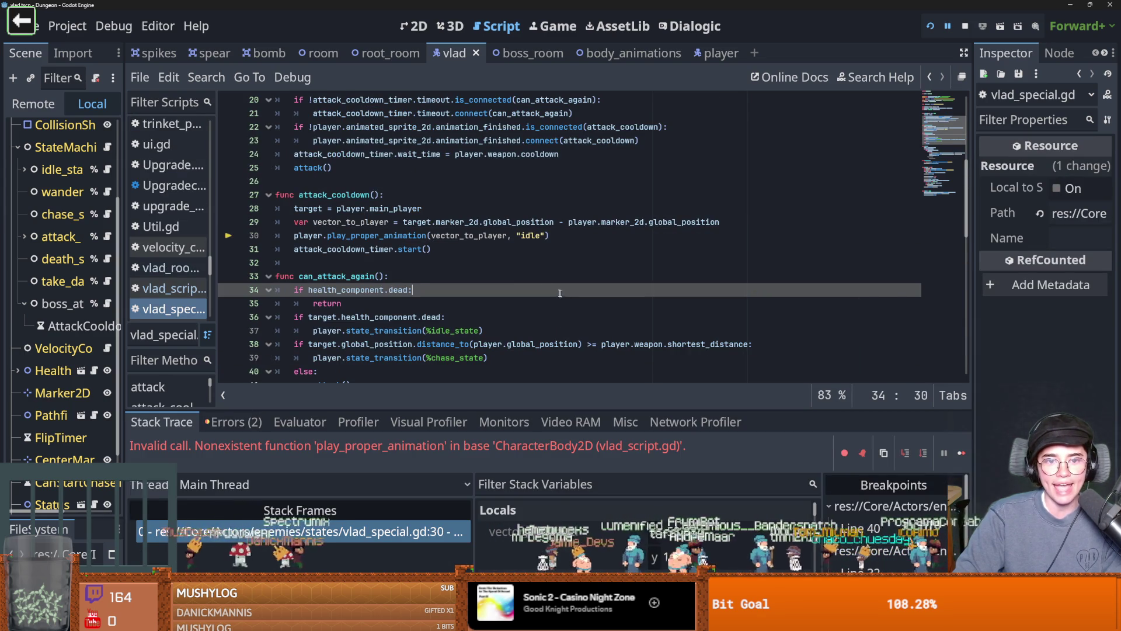
pyautogui.click(413, 235)
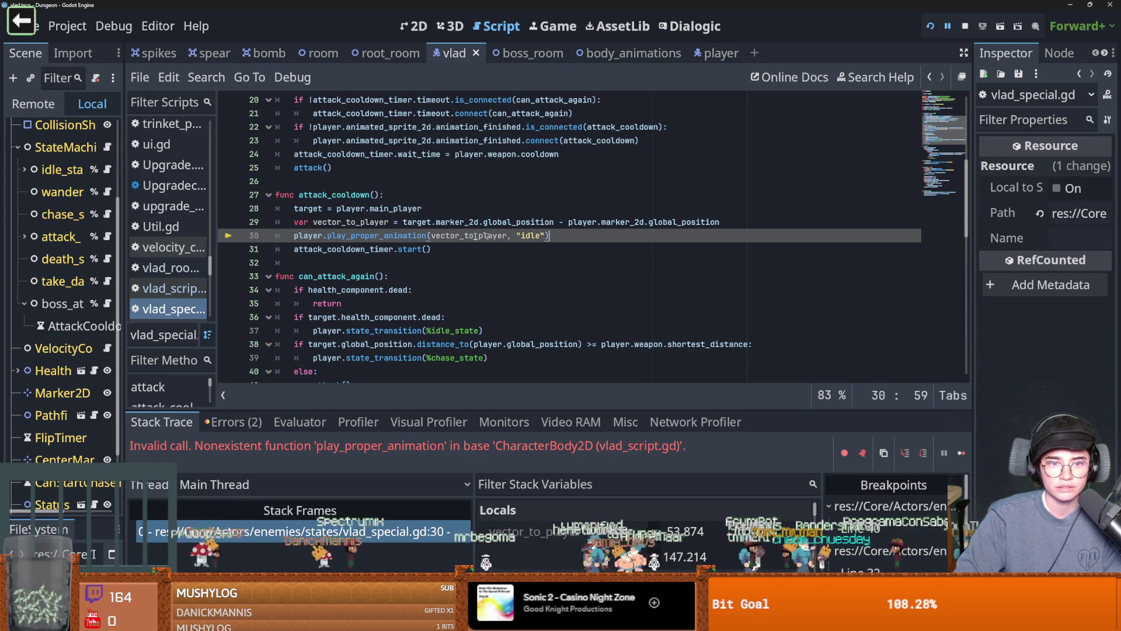
pyautogui.press('Return')
pyautogui.hotkey('ctrl', 'v')
pyautogui.hotkey('ctrl', 'z')
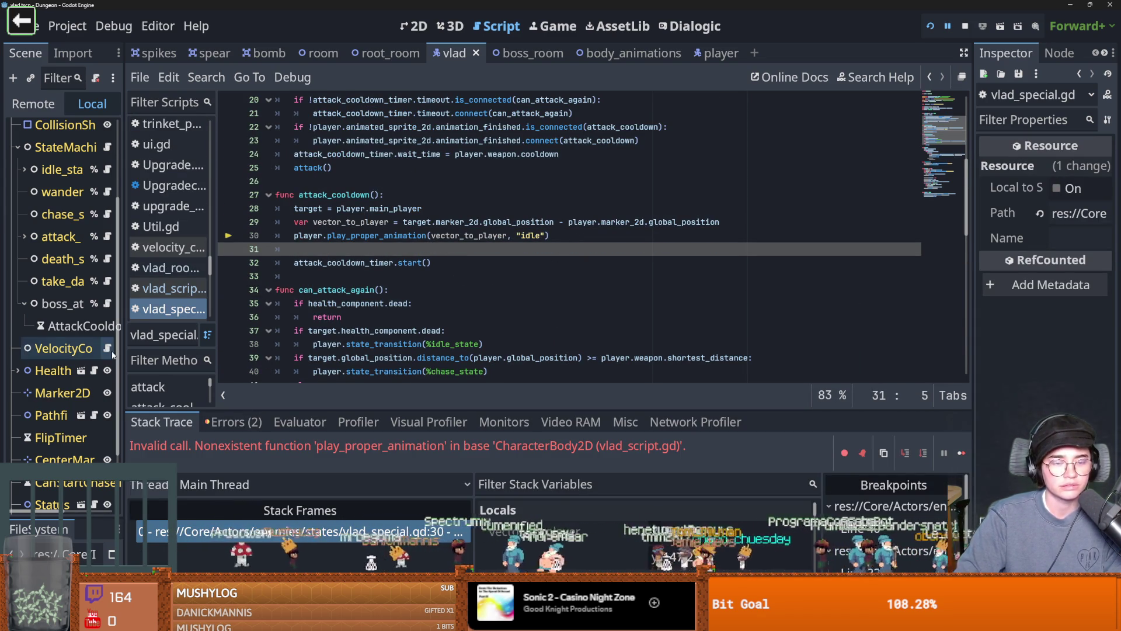
# - Jump to erroring line 30 from the stack trace and review the play_proper_animation call and attack_cooldown uses
pyautogui.click(312, 529)
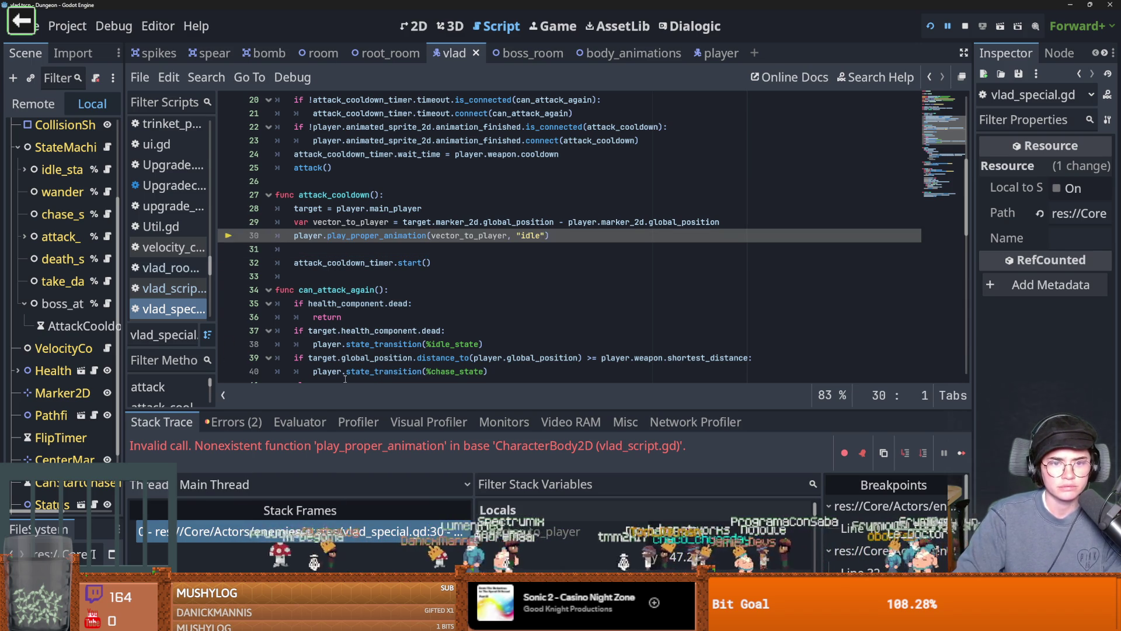
pyautogui.scroll(2, 345, 379)
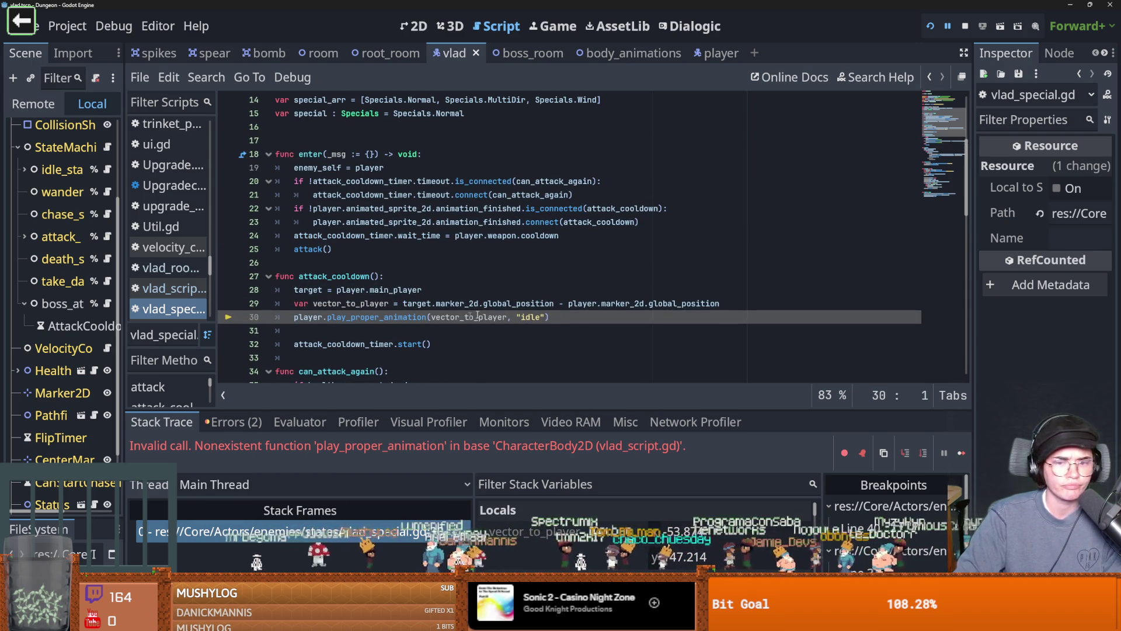
pyautogui.moveTo(577, 315); pyautogui.dragTo(254, 317)
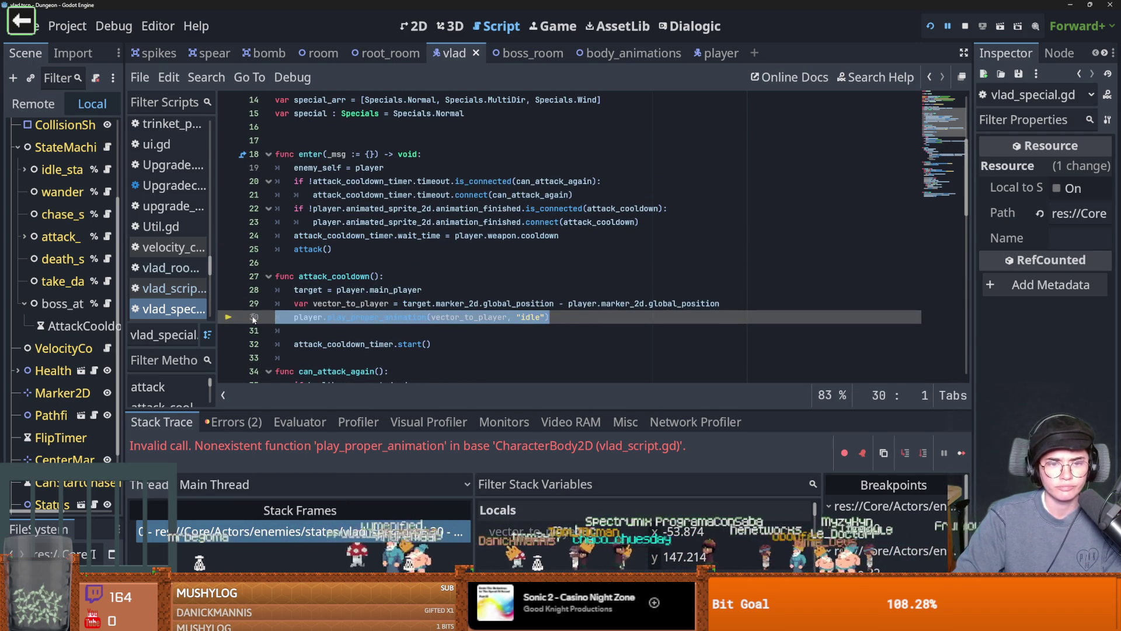
pyautogui.doubleClick(353, 276)
pyautogui.click(358, 331)
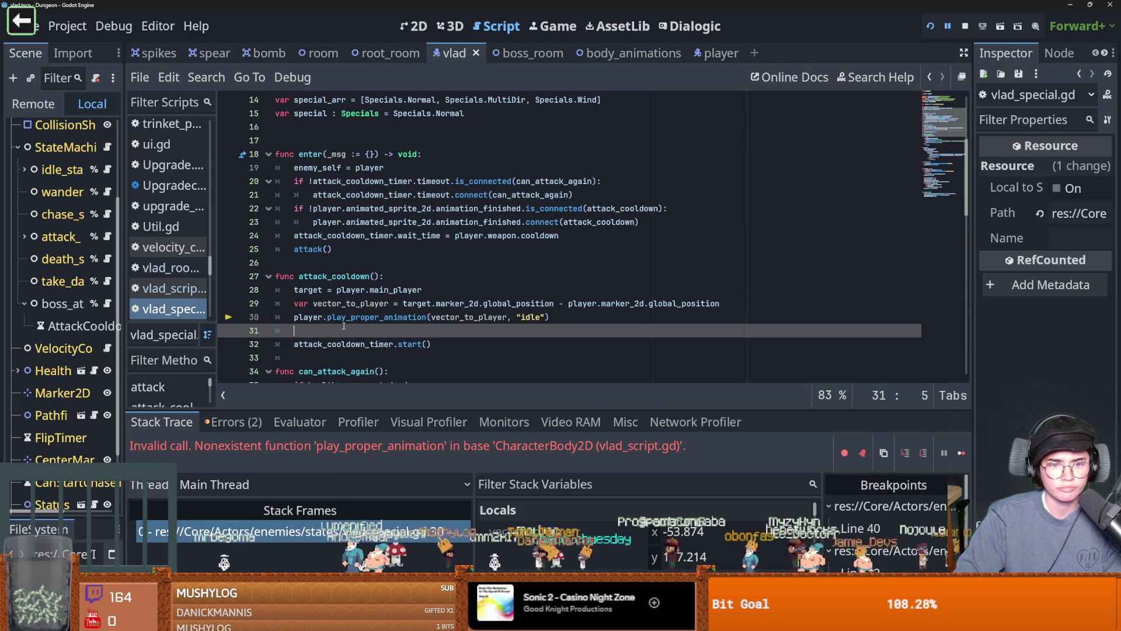
# - Widen the script list and Scene tree panels so full script names show
pyautogui.moveTo(217, 331); pyautogui.dragTo(253, 330)
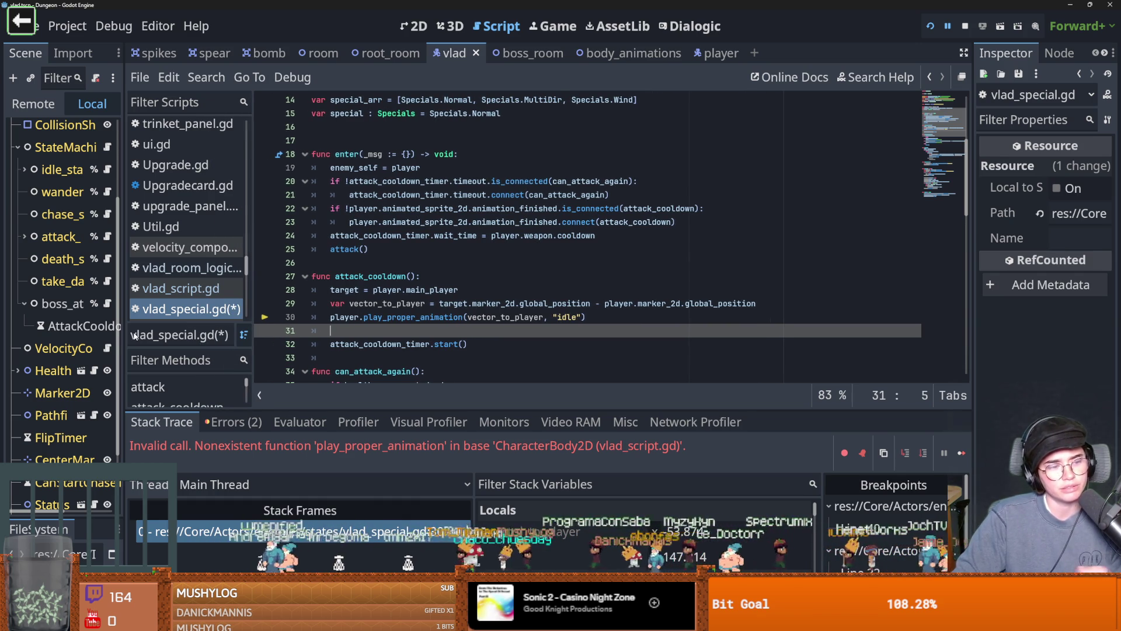
pyautogui.moveTo(121, 334); pyautogui.dragTo(209, 337)
pyautogui.click(491, 361)
pyautogui.click(503, 344)
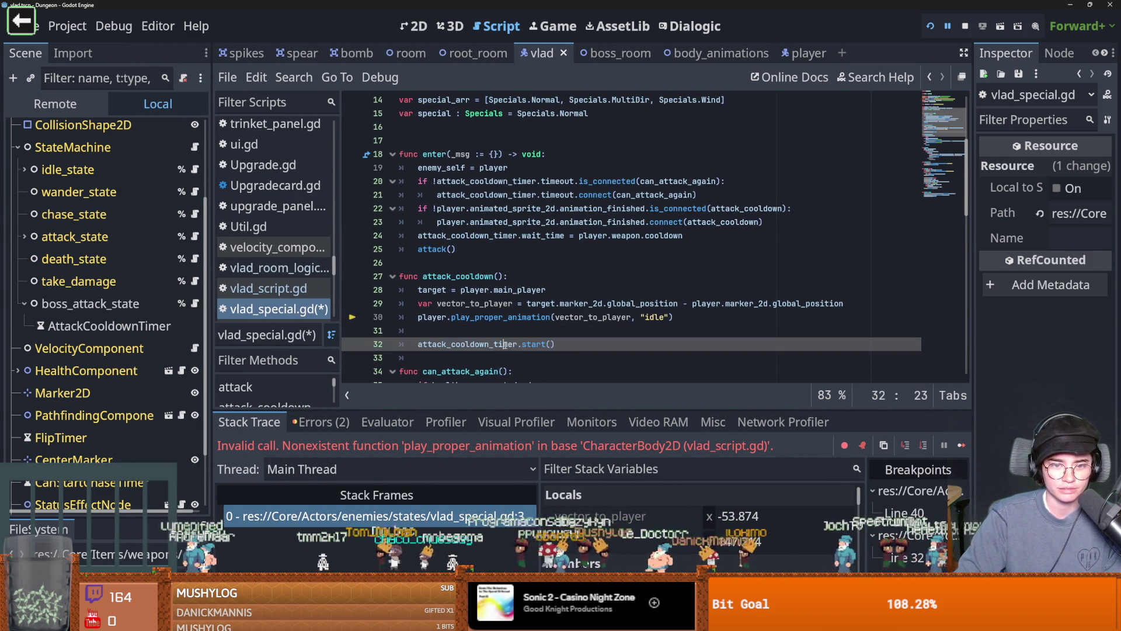
pyautogui.scroll(-2, 485, 315)
pyautogui.scroll(2, 472, 293)
# - Highlight every use of attack_cooldown and attack_cooldown_timer around the play_proper_animation call
pyautogui.doubleClick(479, 276)
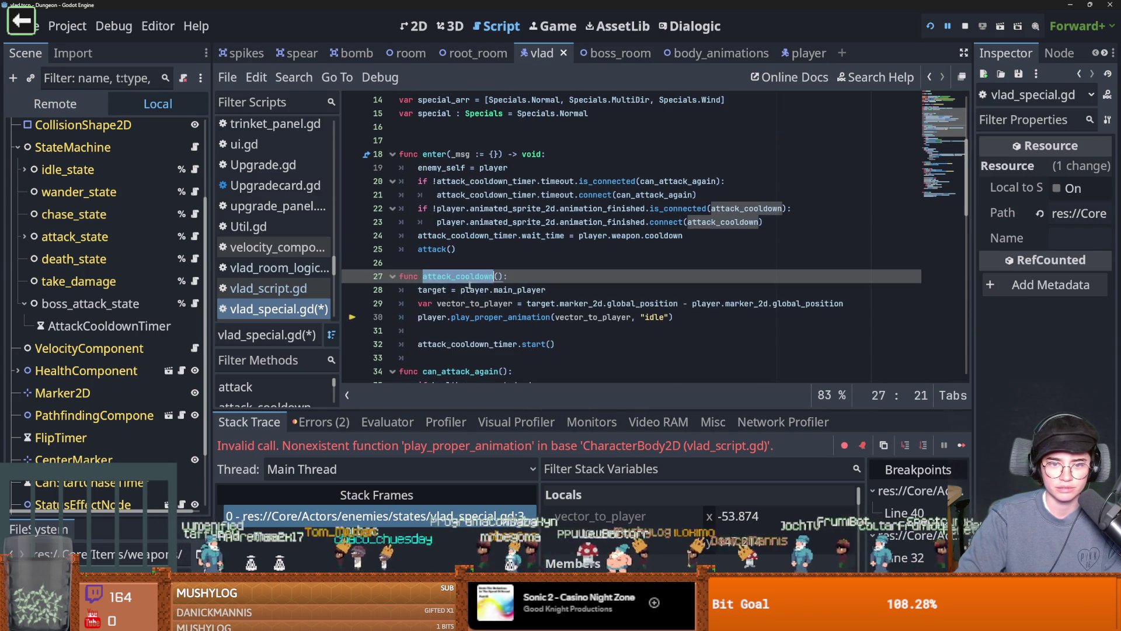
pyautogui.scroll(1, 502, 327)
pyautogui.scroll(-2, 490, 286)
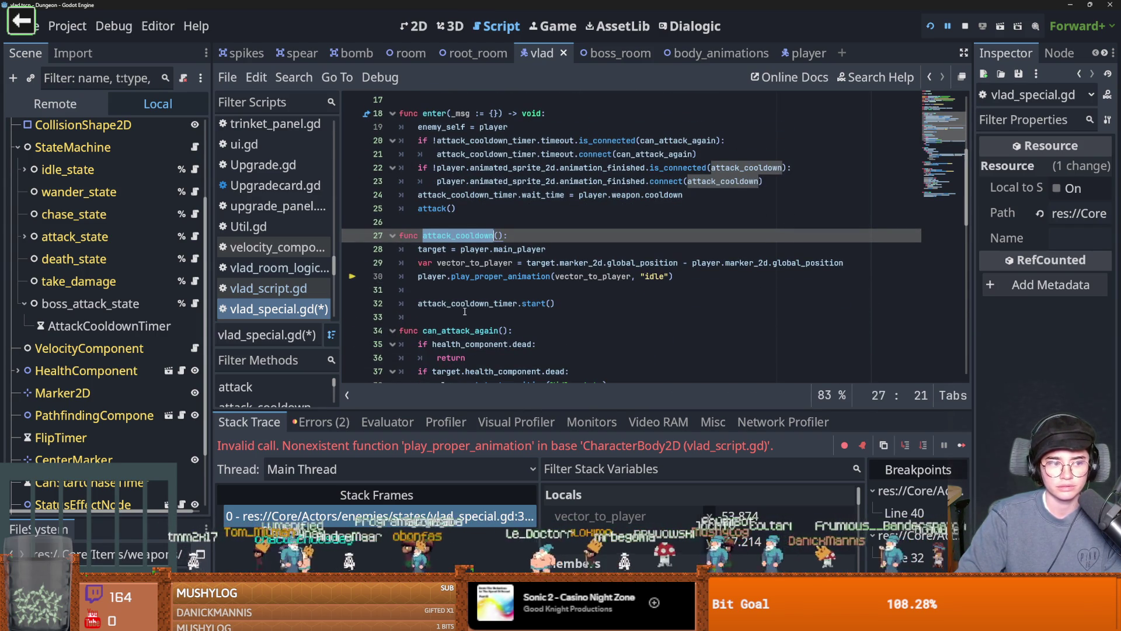
pyautogui.click(473, 277)
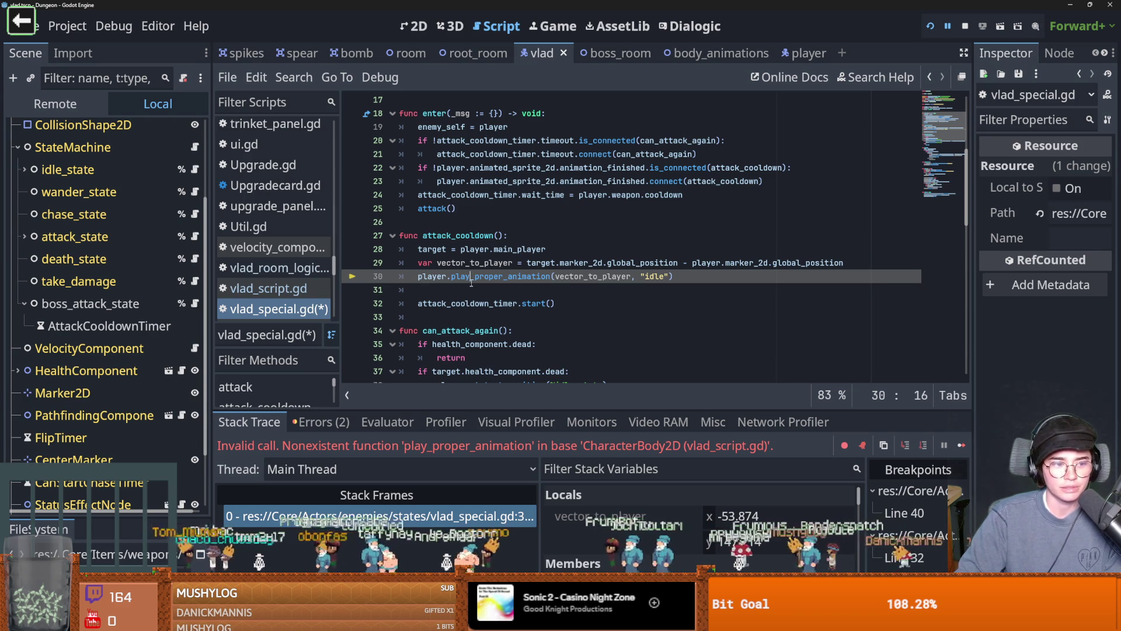
pyautogui.doubleClick(459, 304)
pyautogui.scroll(-2, 555, 269)
pyautogui.scroll(2, 644, 238)
# - Inspect the can_attack_again function, then return the caret to blank line 31
pyautogui.keyDown('ctrl'); pyautogui.click(678, 141); pyautogui.keyUp('ctrl')
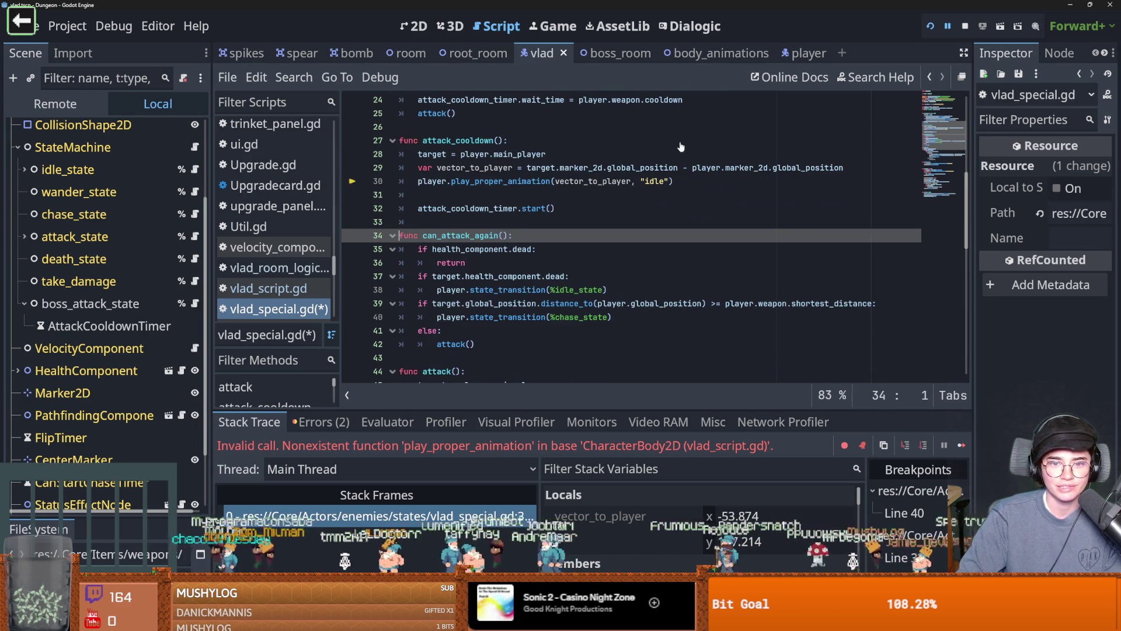
pyautogui.moveTo(608, 289); pyautogui.dragTo(420, 289)
pyautogui.scroll(2, 506, 293)
pyautogui.click(506, 291)
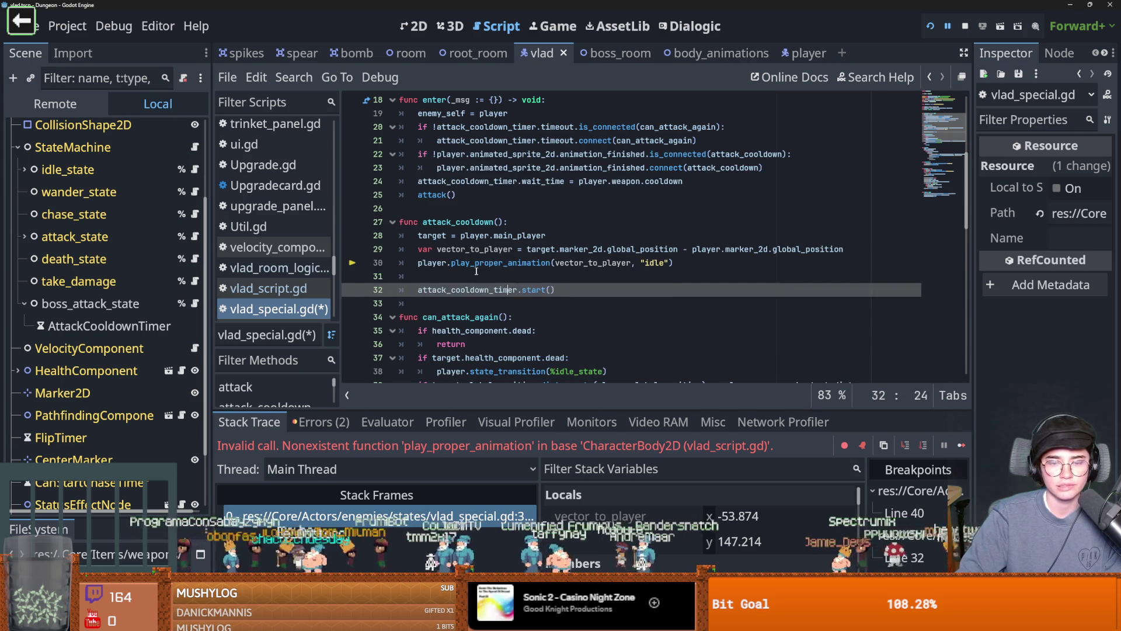
pyautogui.click(483, 274)
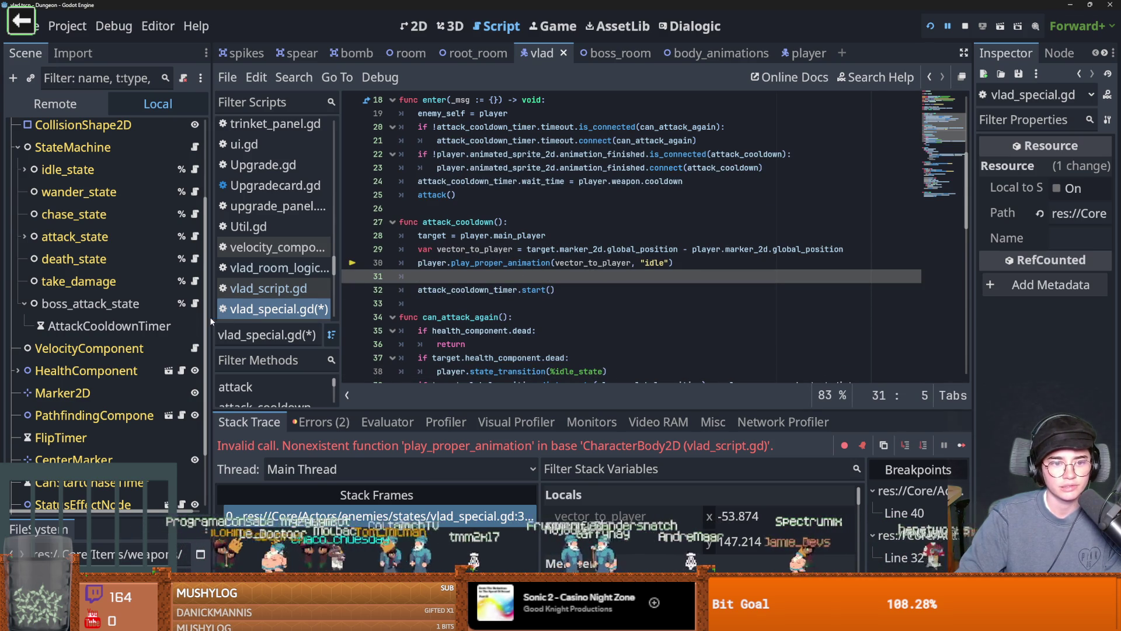
# - Widen the scene tree slightly, set a breakpoint on line 32, and select play_proper_animation
pyautogui.moveTo(212, 321); pyautogui.dragTo(236, 321)
pyautogui.click(379, 290)
pyautogui.doubleClick(526, 263)
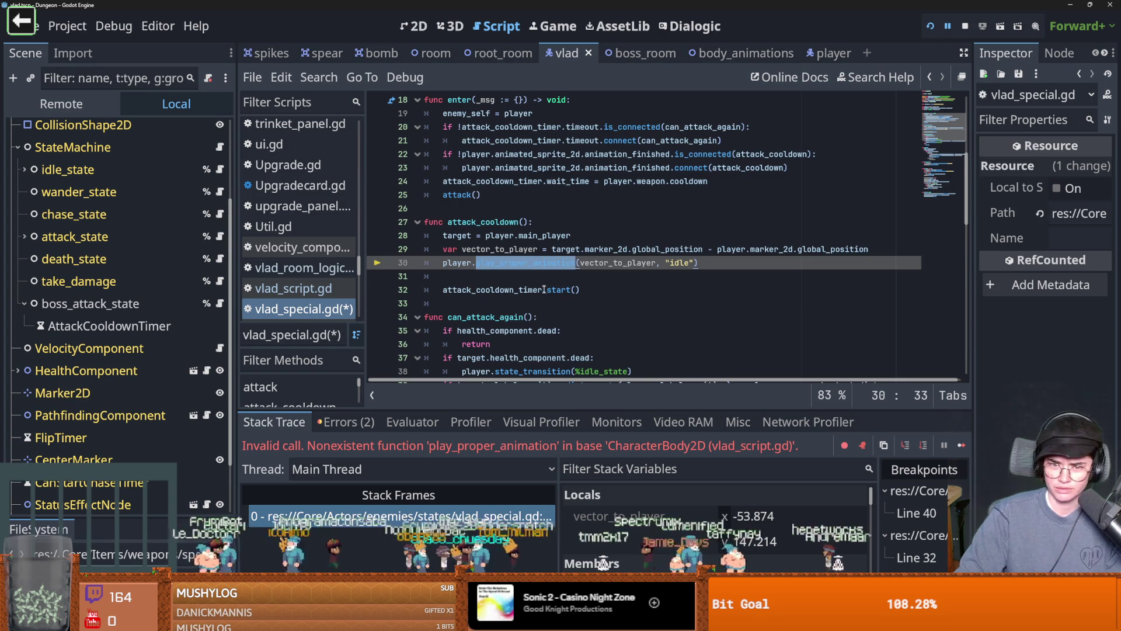
pyautogui.scroll(-6, 573, 315)
pyautogui.scroll(-1, 591, 350)
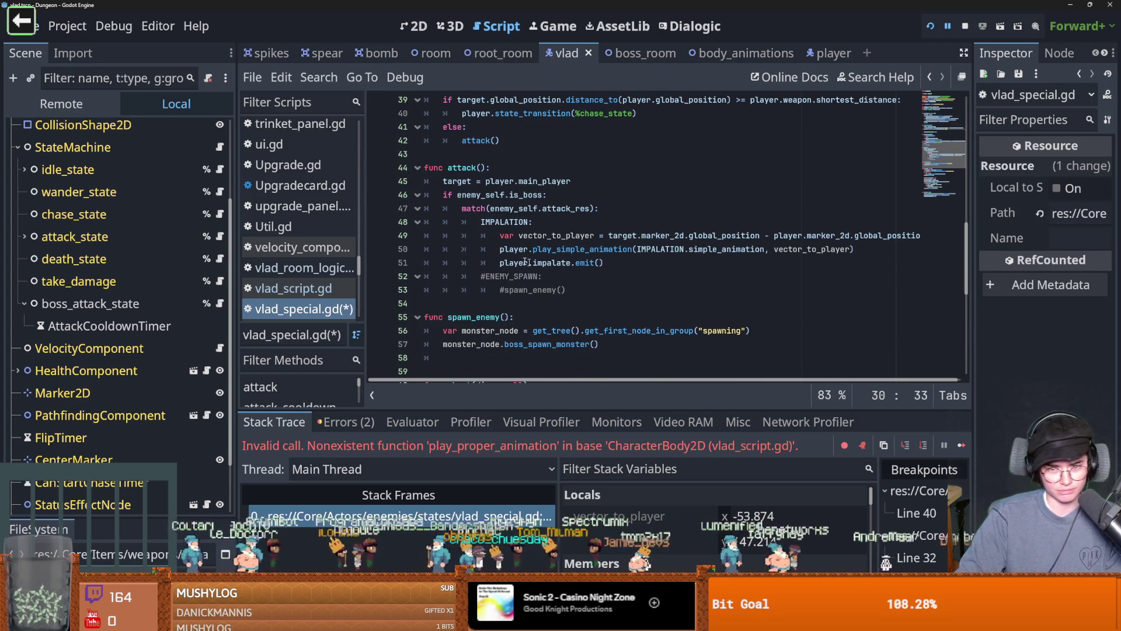
pyautogui.click(501, 249)
pyautogui.hotkey('shift', 'End')
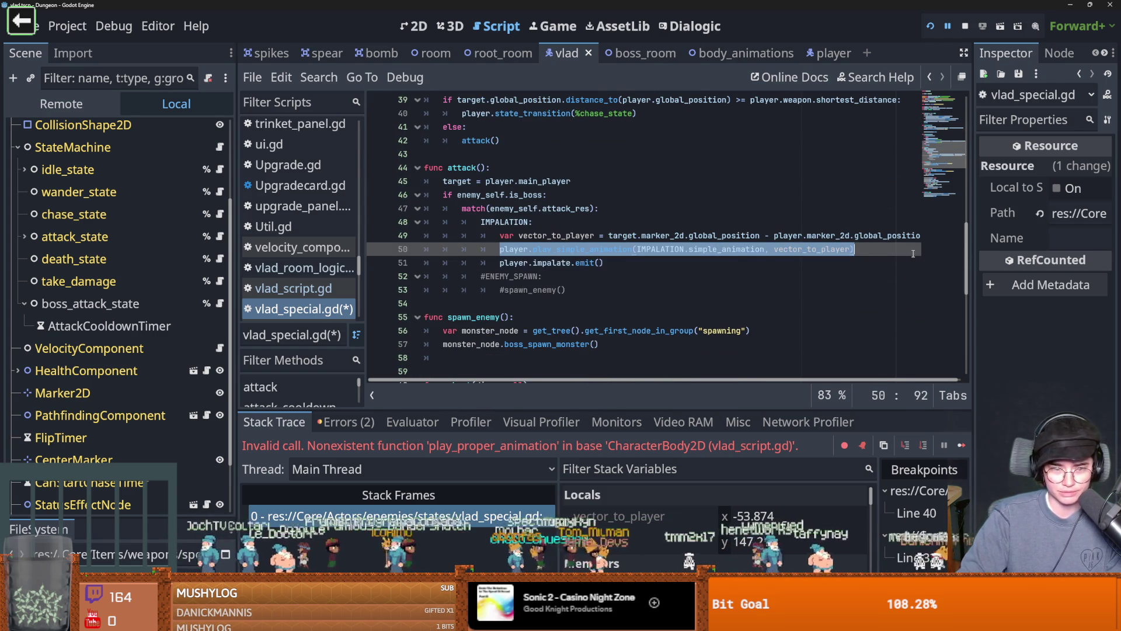
pyautogui.scroll(3, 527, 264)
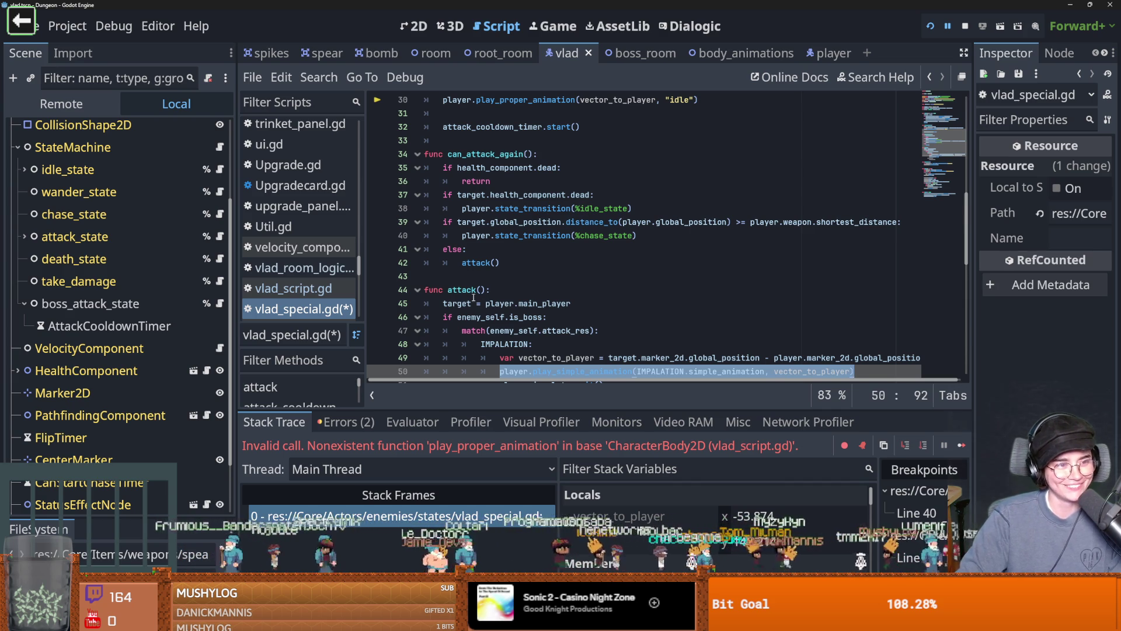
pyautogui.scroll(-1, 496, 281)
pyautogui.scroll(1, 525, 270)
pyautogui.click(530, 269)
pyautogui.scroll(1, 530, 268)
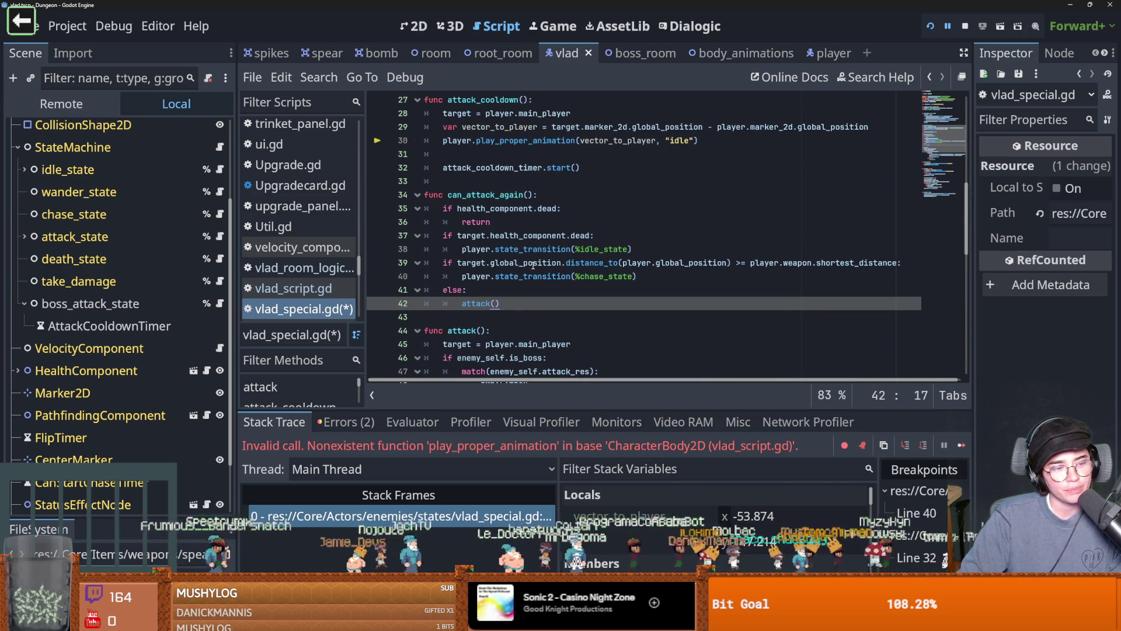
pyautogui.scroll(1, 534, 266)
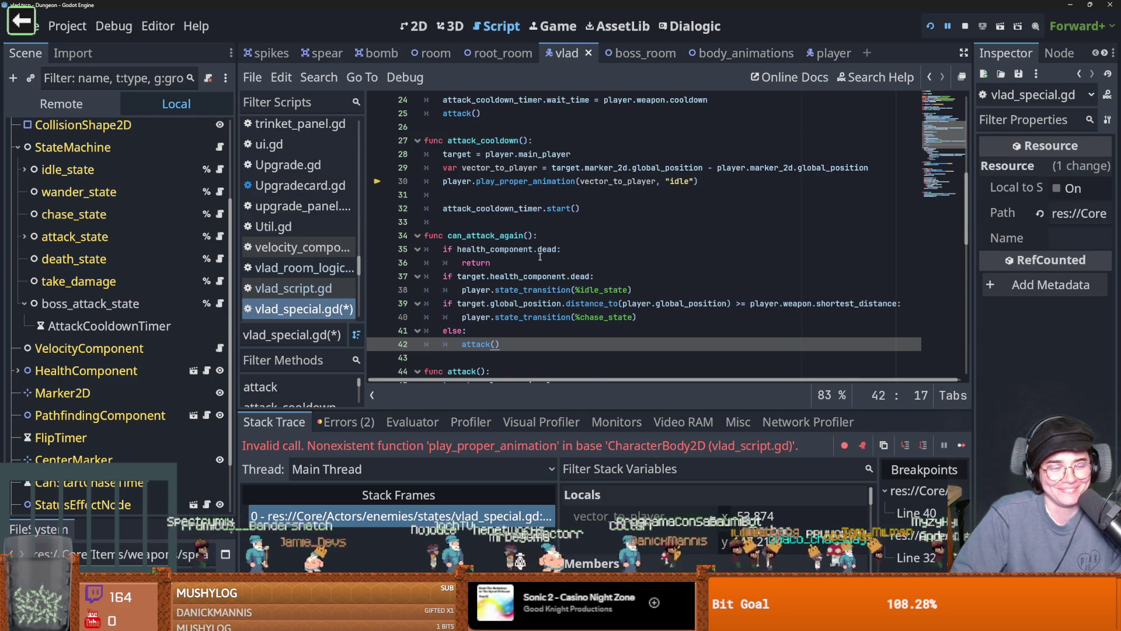